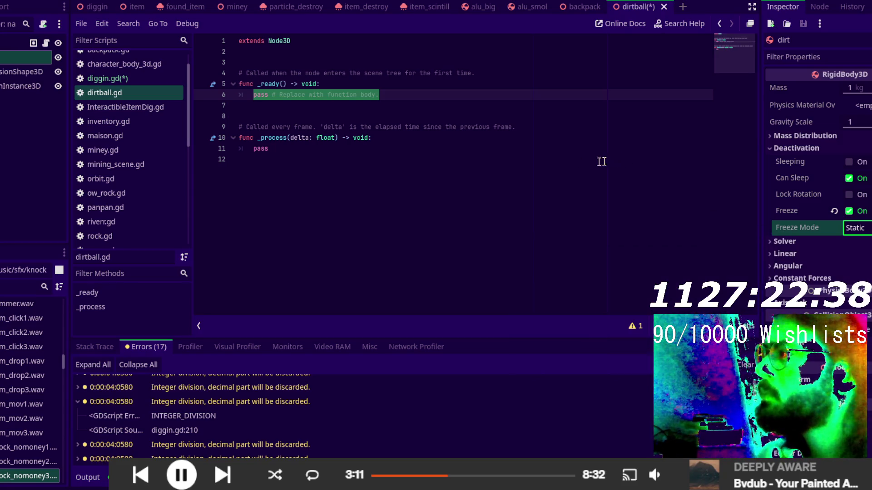
- Delete the _ready function and its template comment from dirtball.gd
left_click(404, 159)
left_click_drag(400, 94, 342, 66)
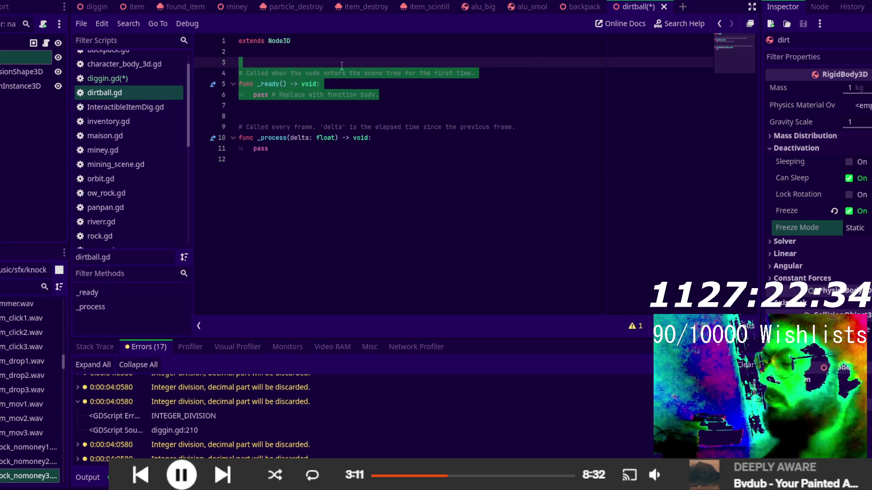
key("Delete")
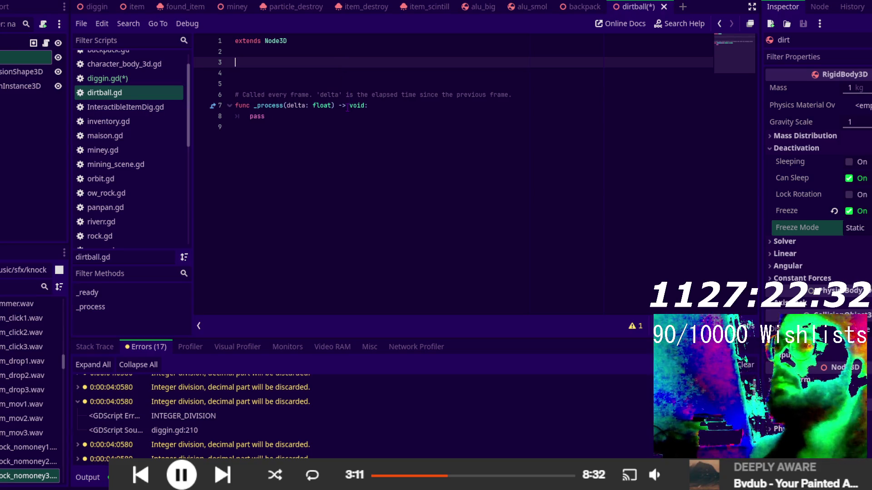
- Rename _process to _physics_process and remove the leftover duplicate signature
left_click(347, 114)
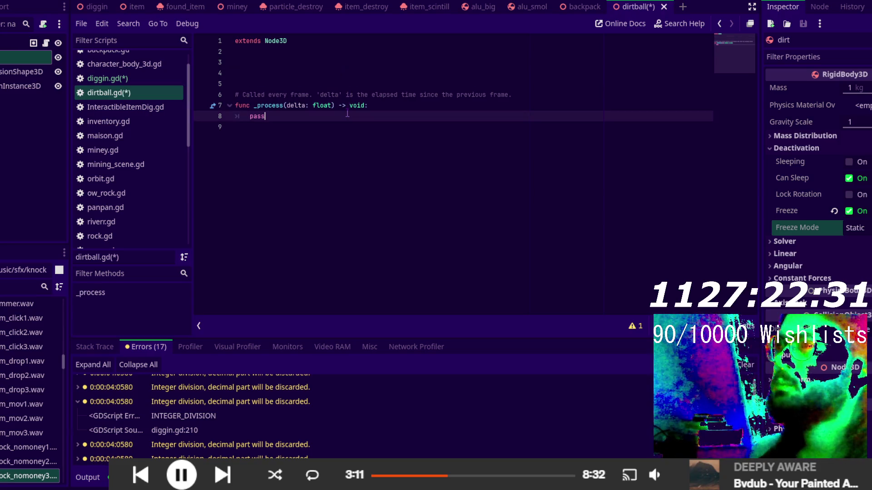
left_click(257, 105)
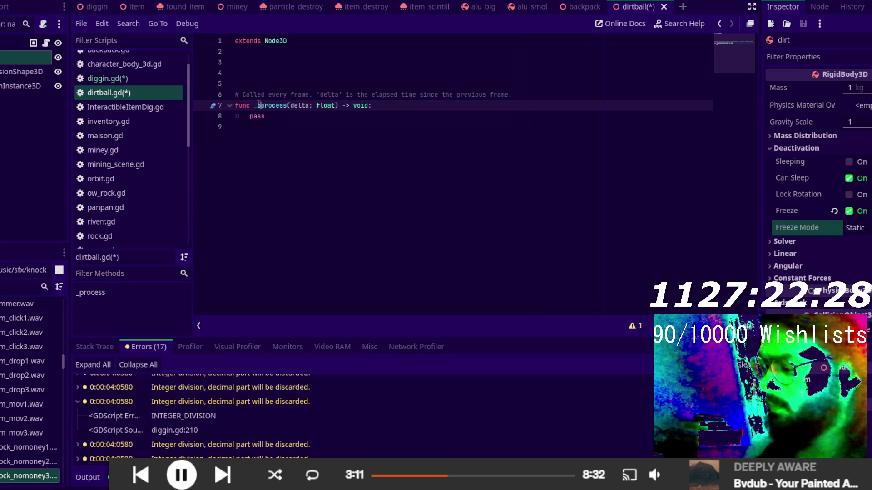
type("physics")
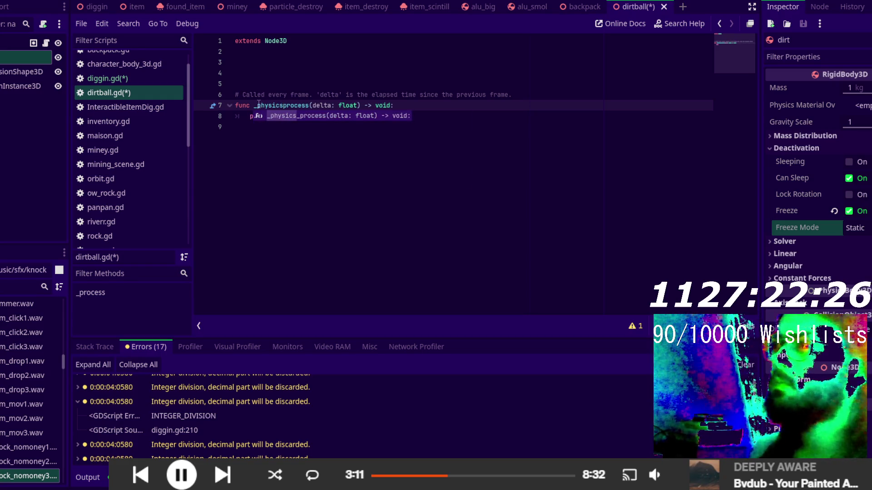
key("Return")
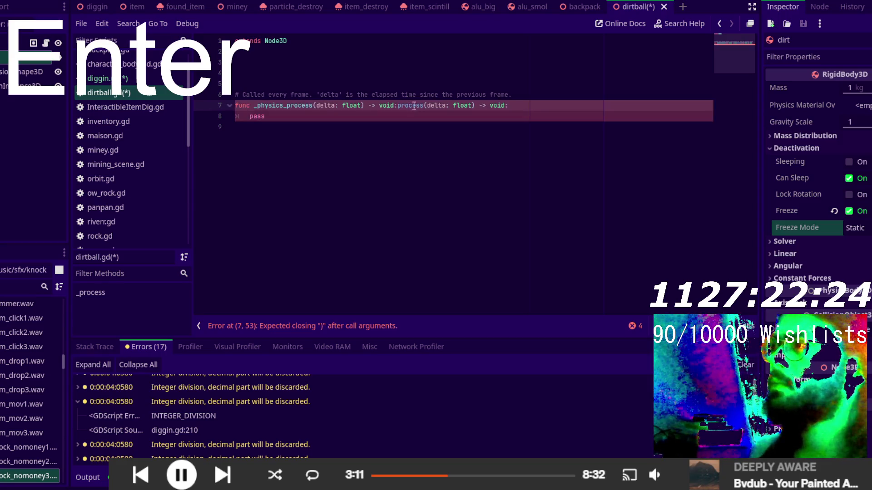
left_click_drag(398, 105, 552, 106)
key("BackSpace")
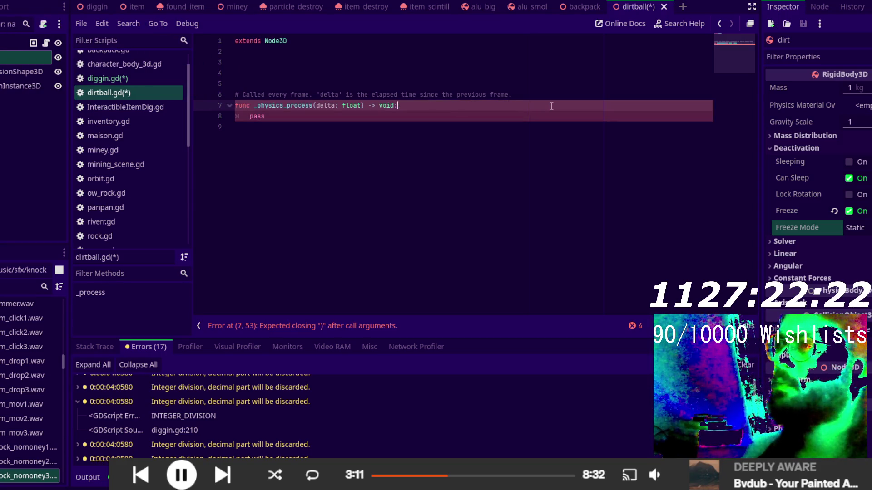
- Cut the blank line and template comment, then replace pass with 'if get_coll'
key("Up")
key("Up")
key("ctrl+x")
key("ctrl+x")
key("ctrl+x")
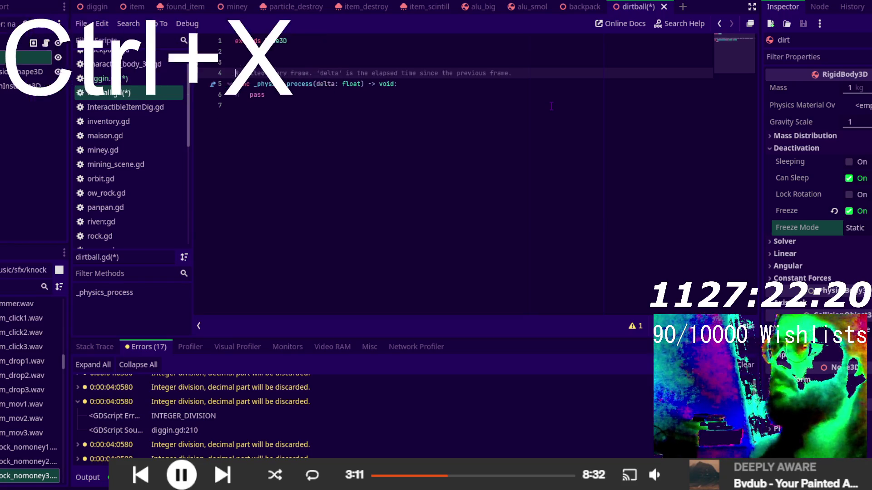
key("shift+Right")
key("shift+Right")
key("shift+Right")
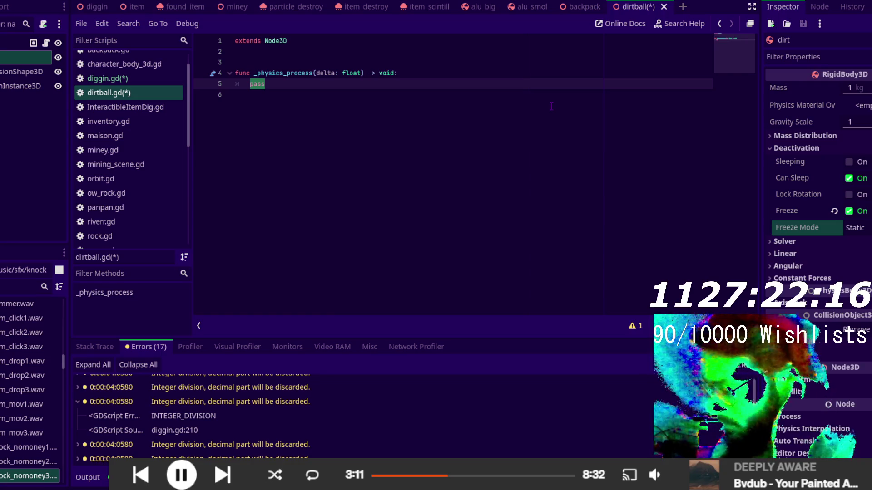
type("if g")
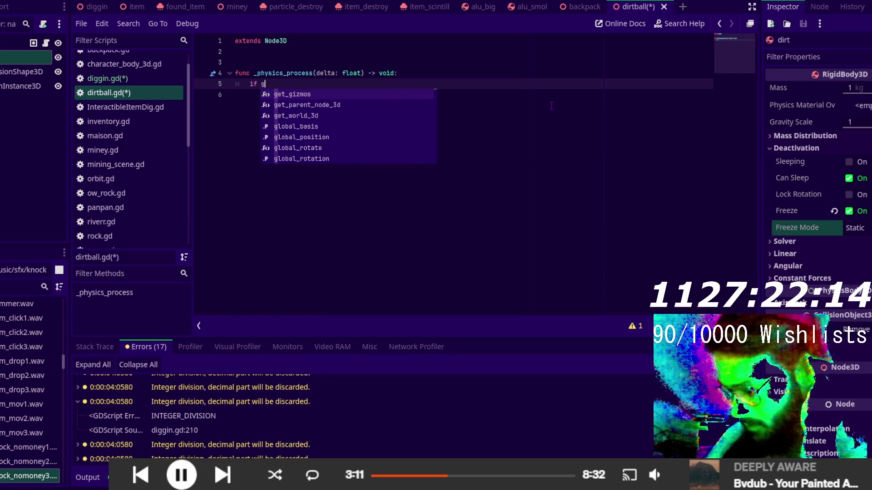
type("et_")
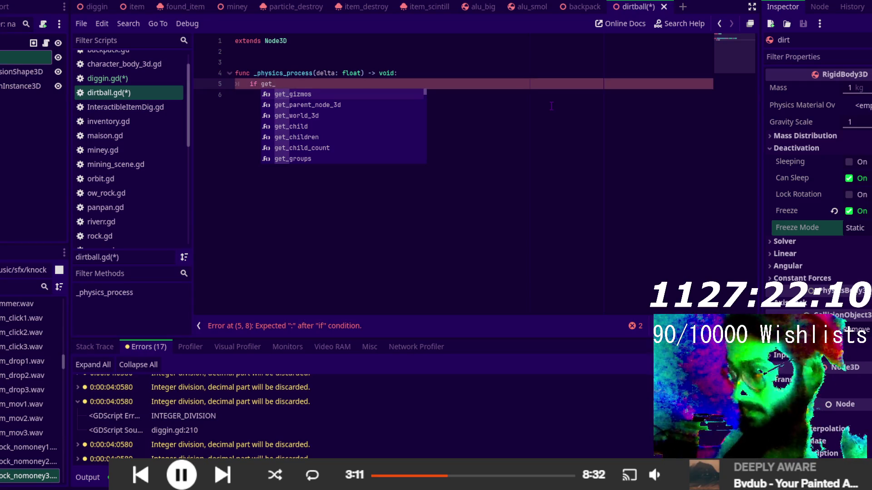
type("c")
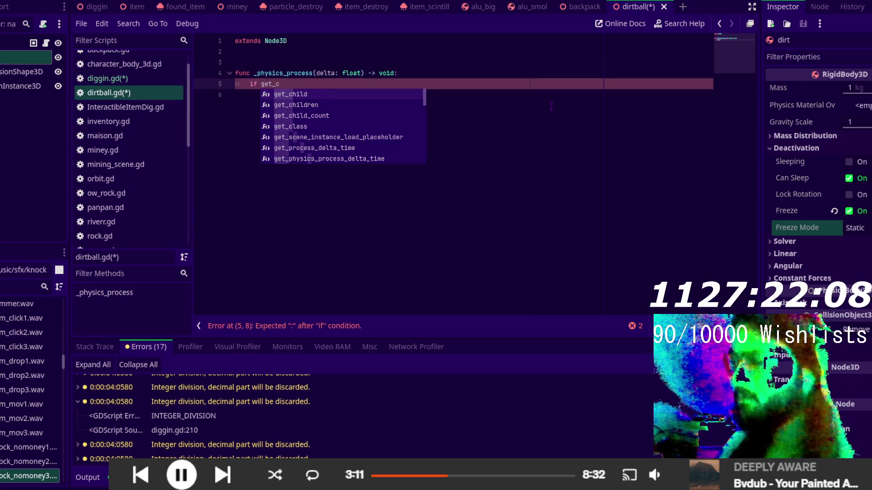
type("oll")
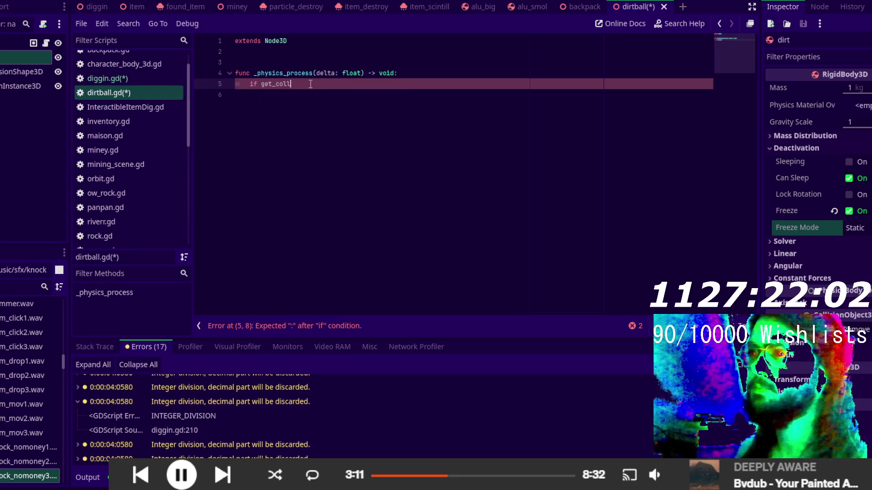
- Make the if condition read $dirt.get_colliding_bodies() by dragging in the dirt node
mouse_move(24, 57)
left_mouse_down()
mouse_move(205, 87)
mouse_move(260, 83)
left_mouse_up()
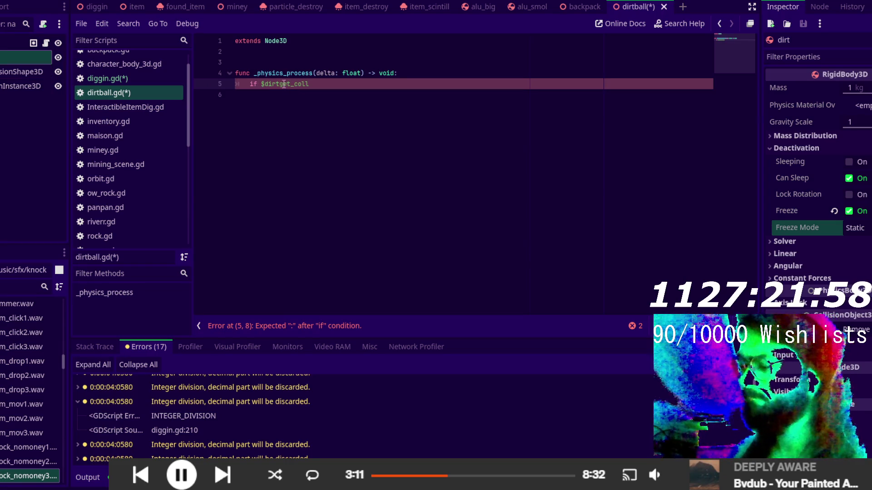
type(".")
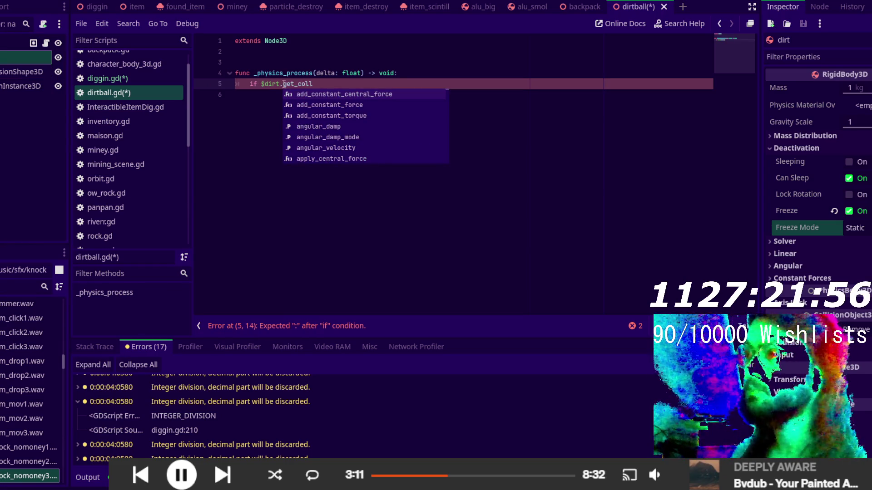
left_click(325, 83)
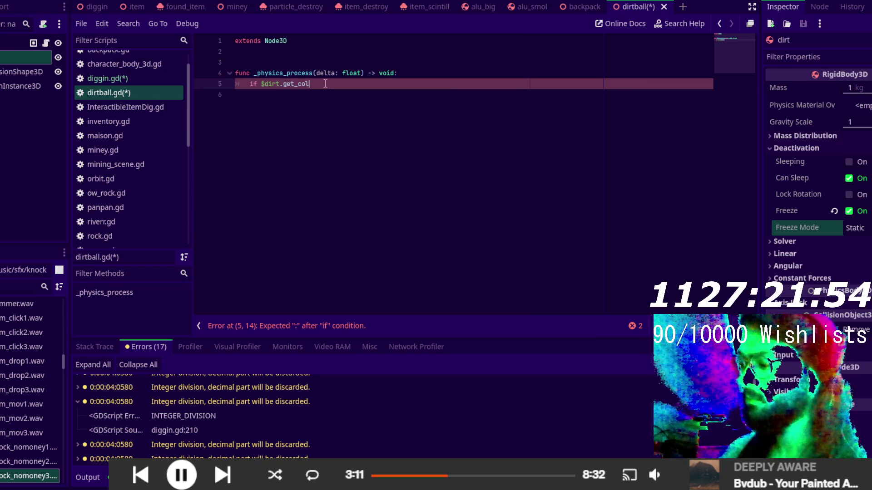
key("ctrl+space")
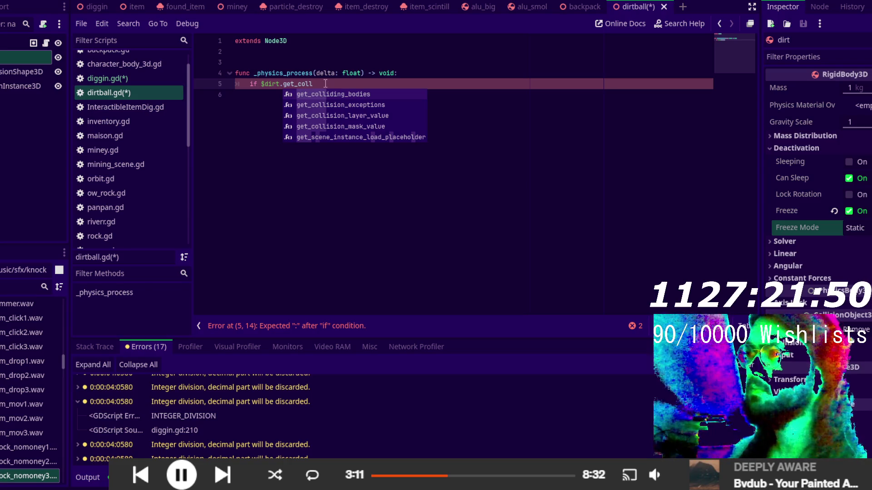
key("Return")
- Look up the RigidBody3D class documentation, then return to dirtball.gd
scroll(155, 189, "down", 5)
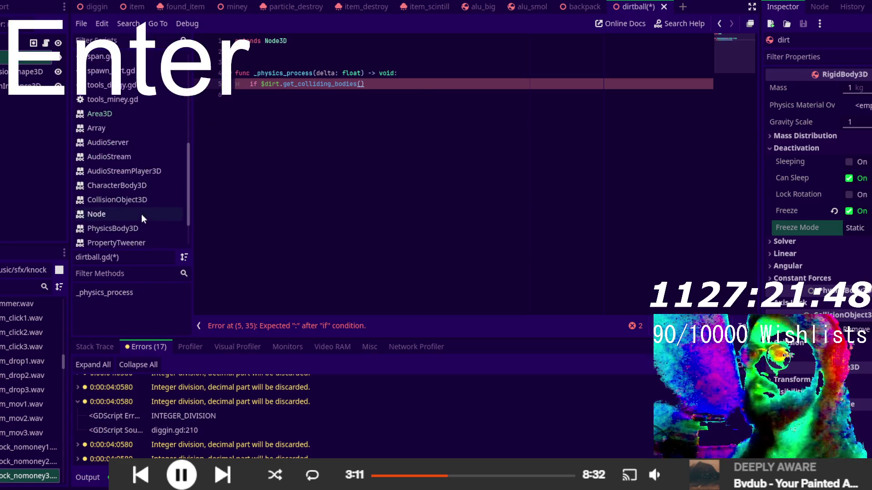
scroll(132, 214, "down", 3)
left_click(137, 207)
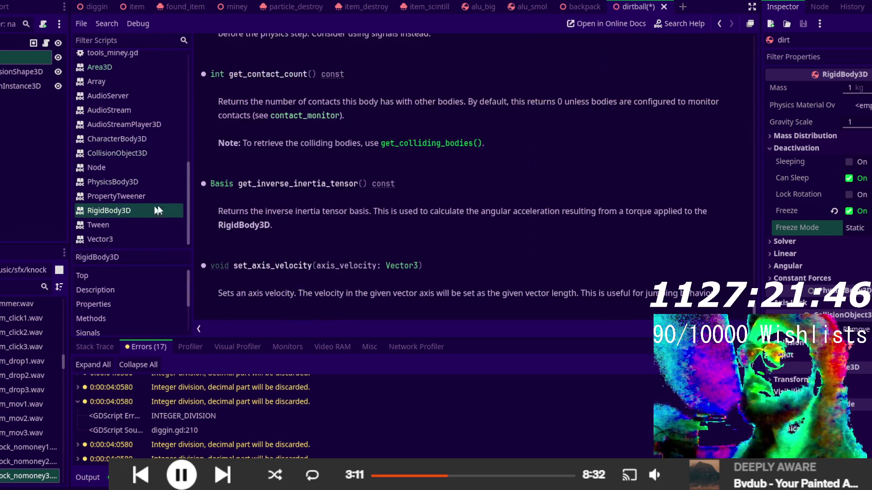
scroll(151, 91, "up", 8)
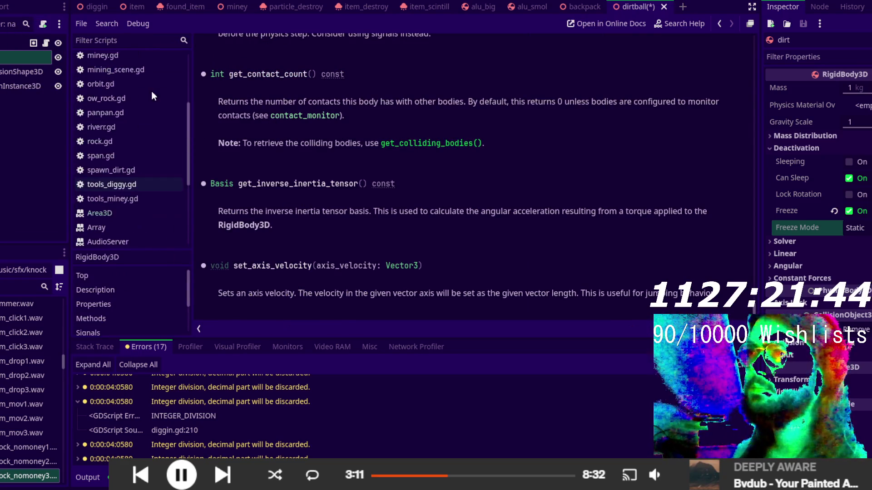
left_click(129, 117)
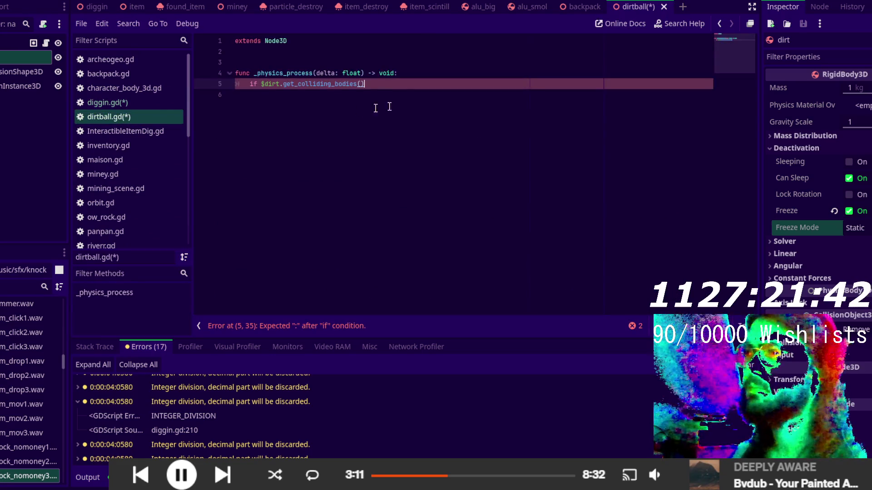
- Change the condition to $dirt.get_contact_count()<3: and move to the indented line below
left_click_drag(307, 84, 404, 86)
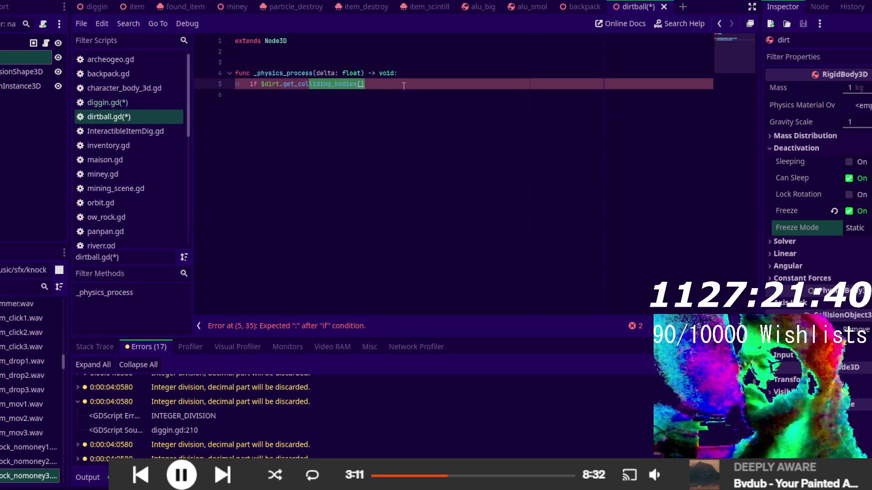
key("BackSpace")
key("Return")
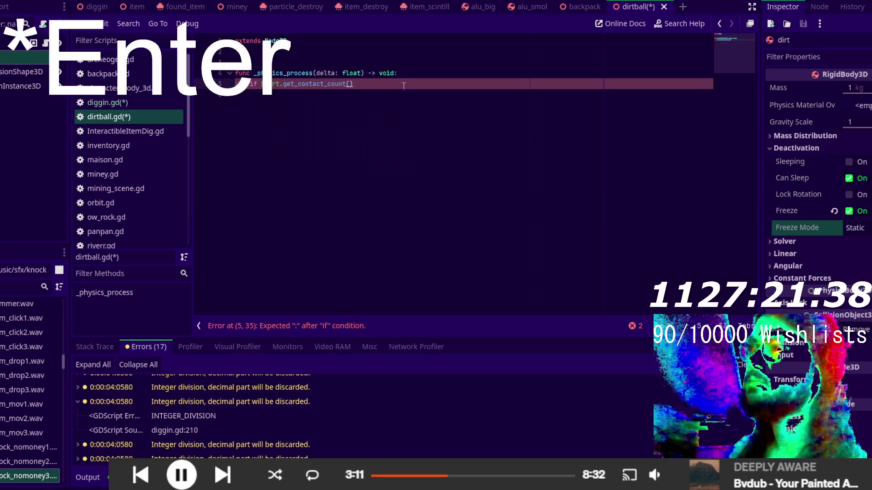
type(":")
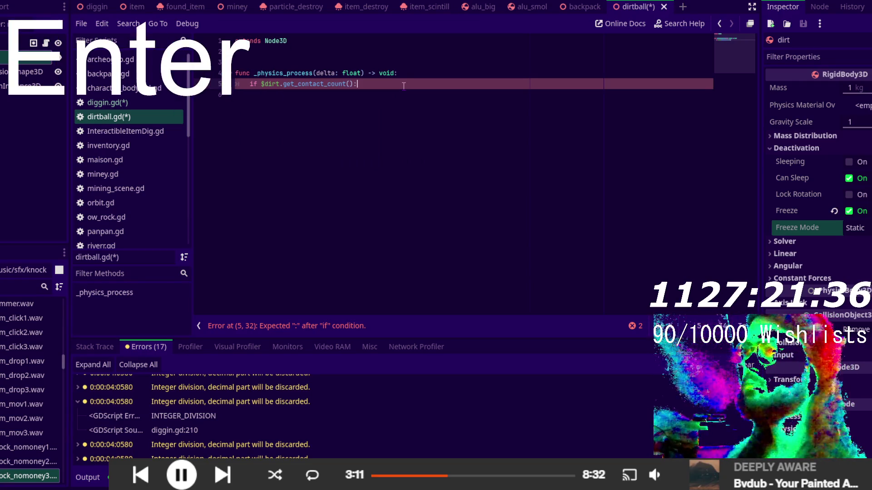
key("Return")
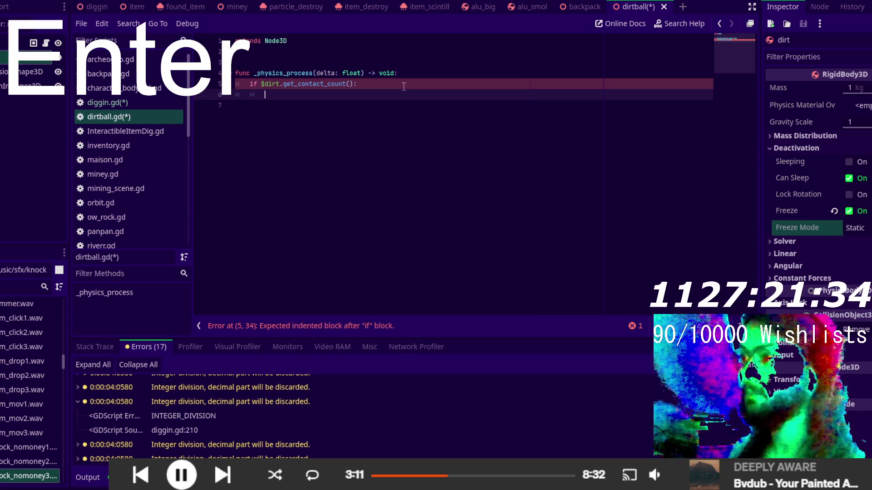
left_click(359, 85)
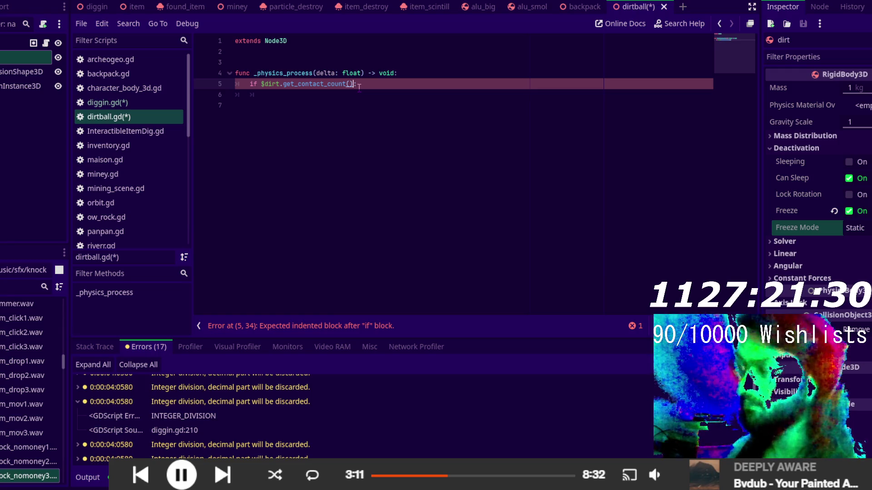
type("<")
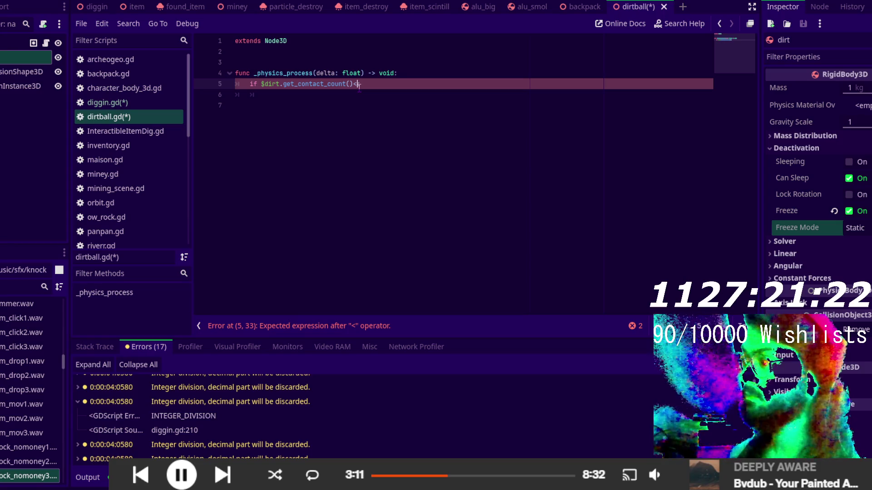
type("3:")
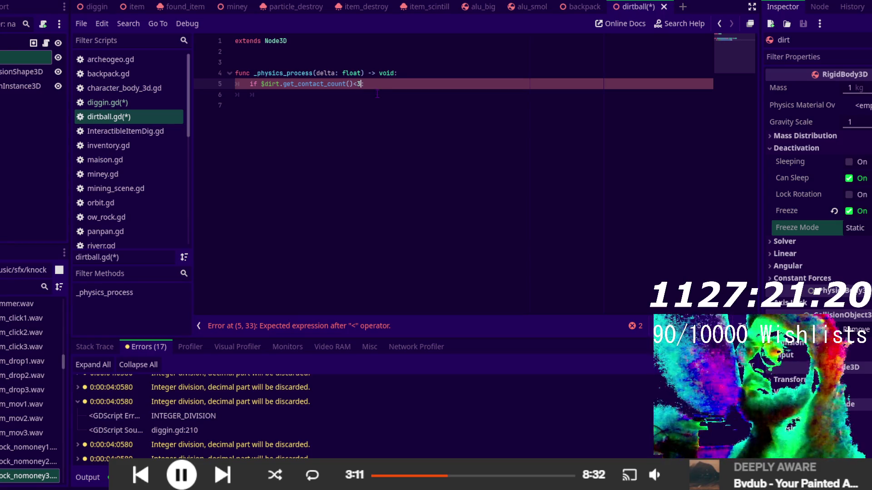
left_click(371, 97)
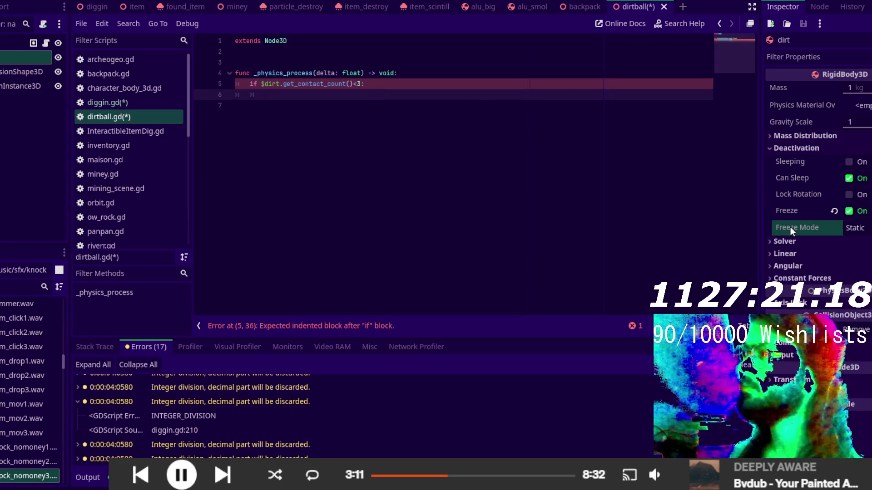
mouse_move(790, 227)
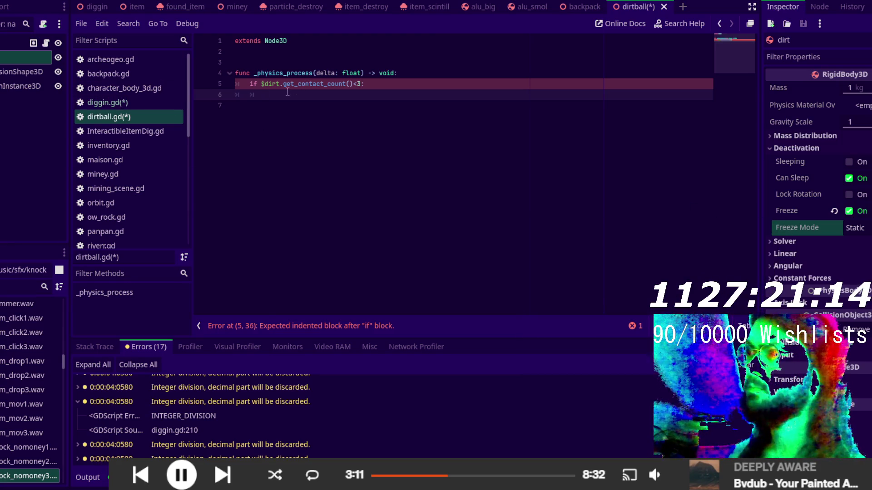
- Write $dirt.freeze=false as the body of the contact-count check
type("$")
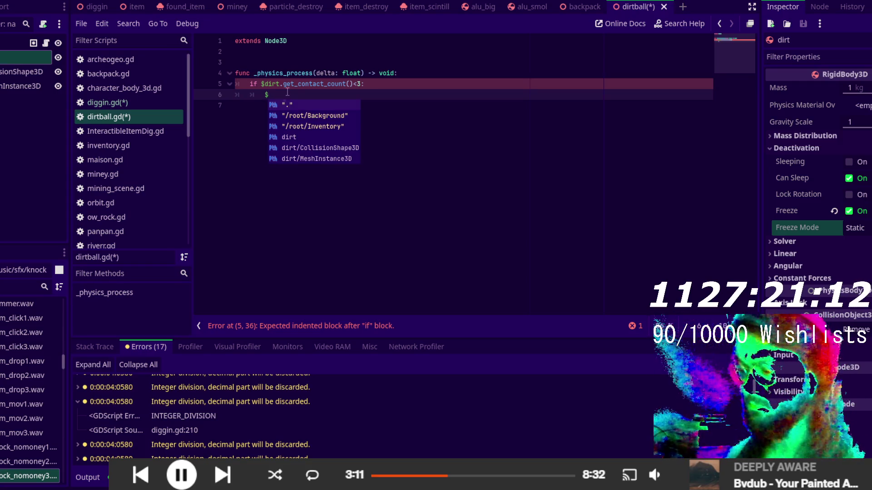
type("dirt.freez")
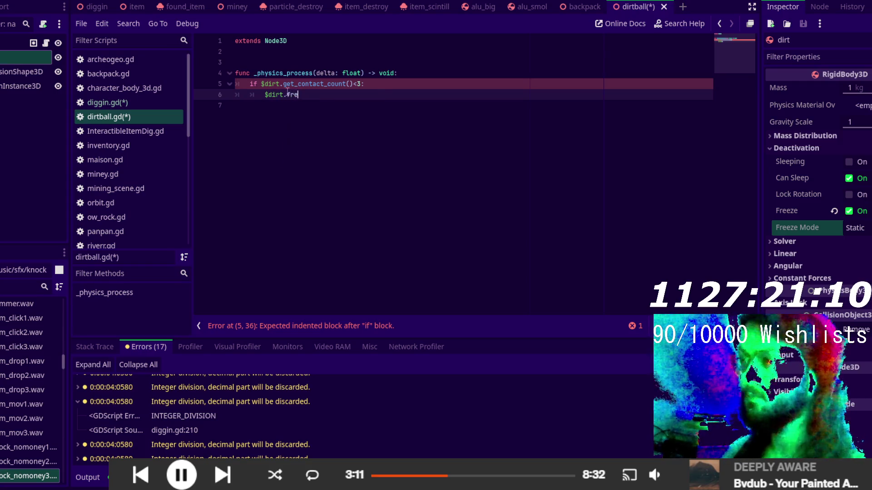
key("Return")
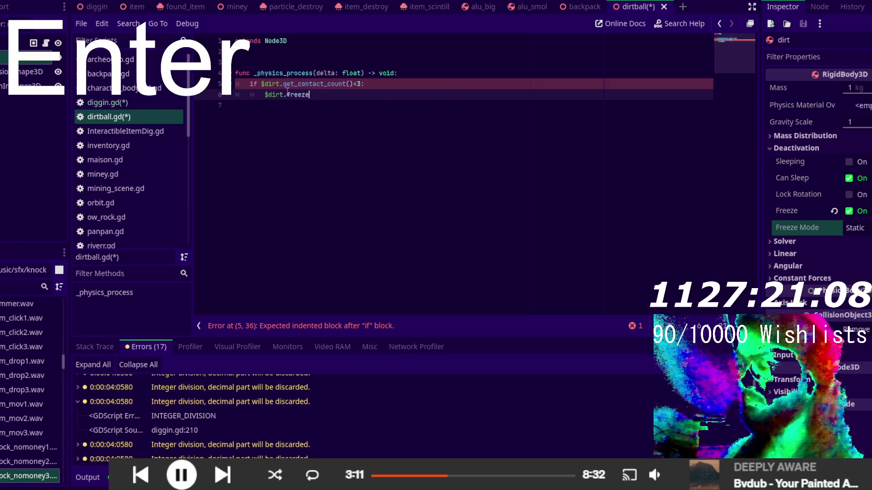
type("=")
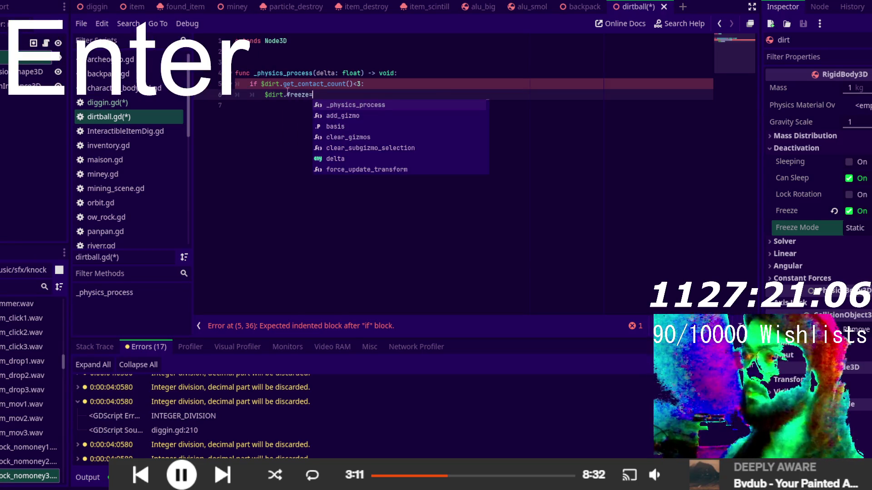
type("false")
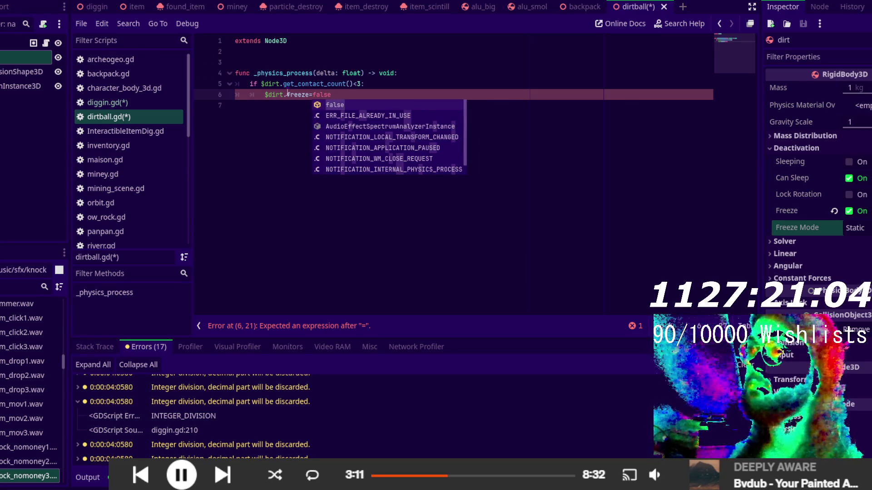
left_click(293, 119)
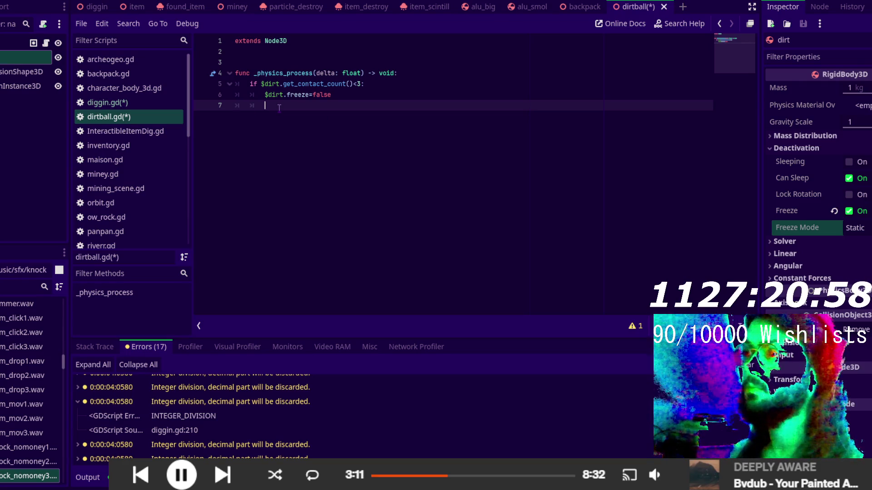
- Declare var twen:Tween=create_tween() on the line after the unfreeze
type("aw")
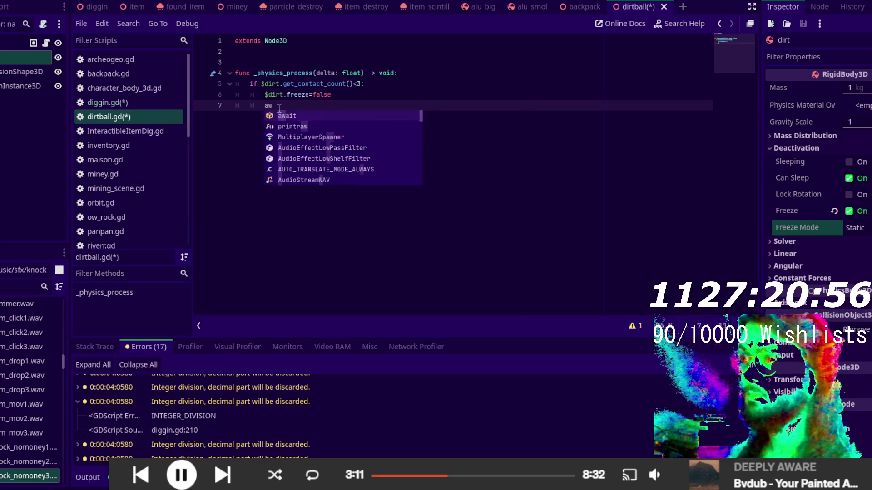
type("ait")
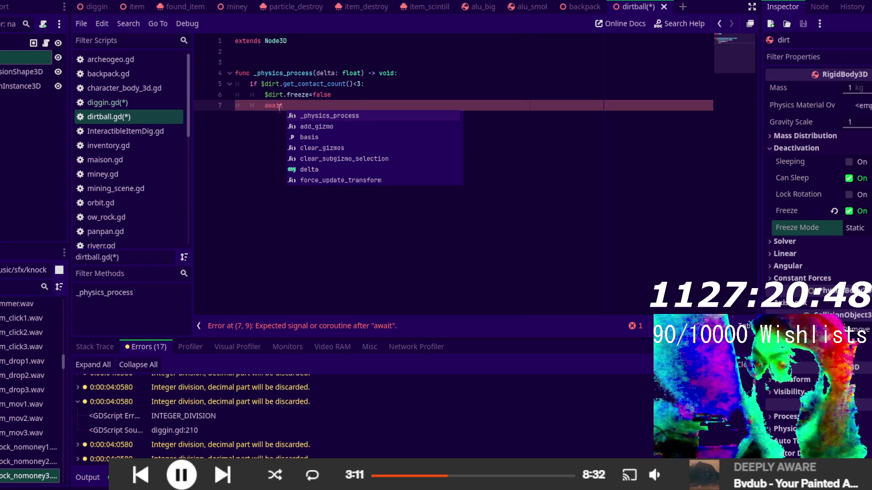
key("BackSpace")
key("BackSpace")
key("BackSpace")
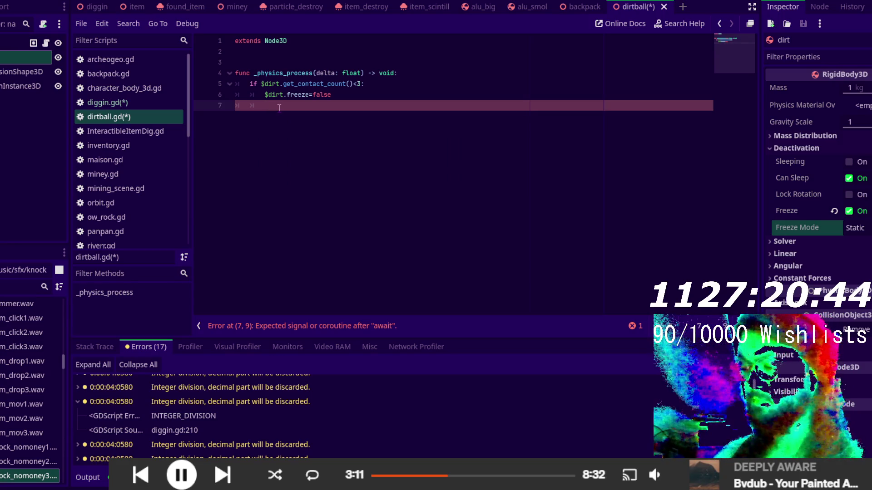
type("tw")
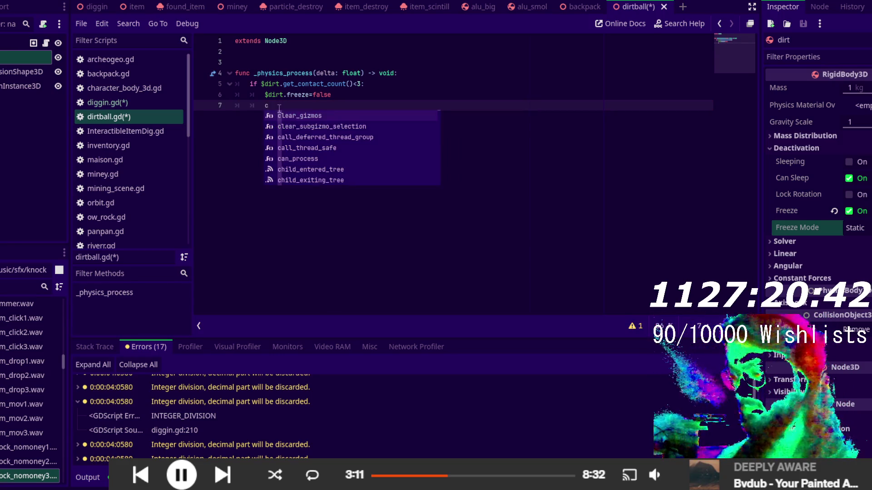
type("en=")
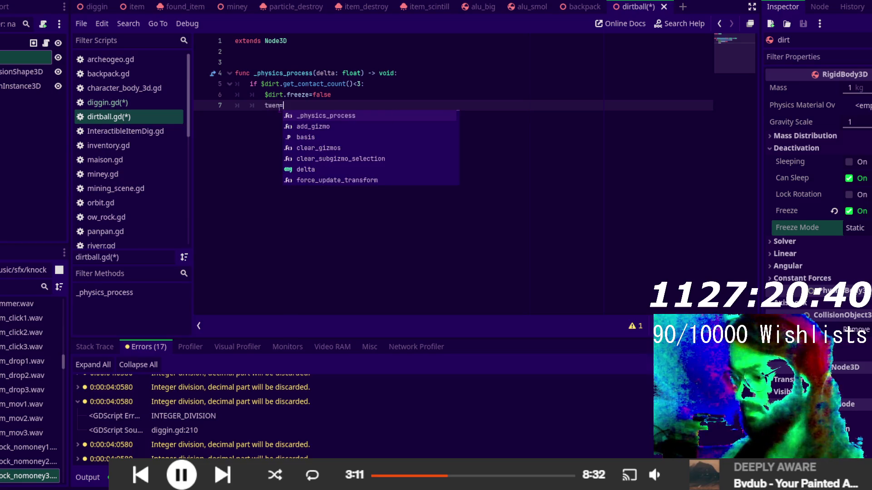
key("BackSpace")
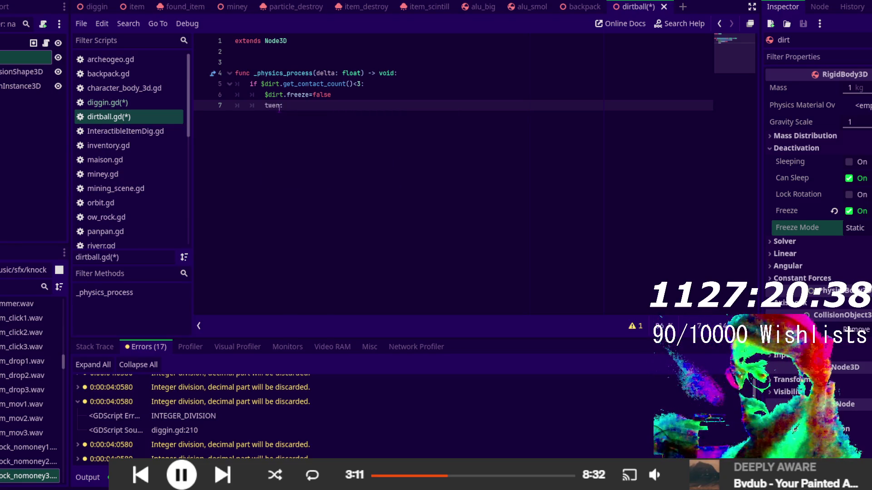
type(":Tween=create")
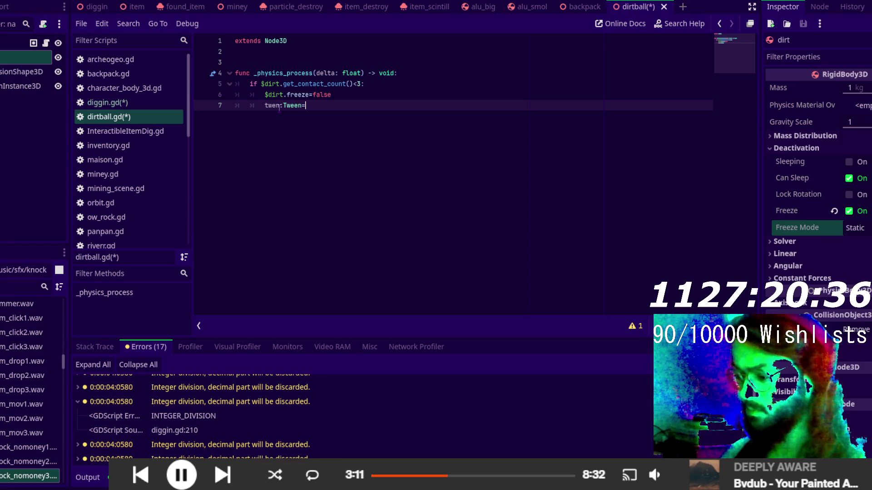
type("_t")
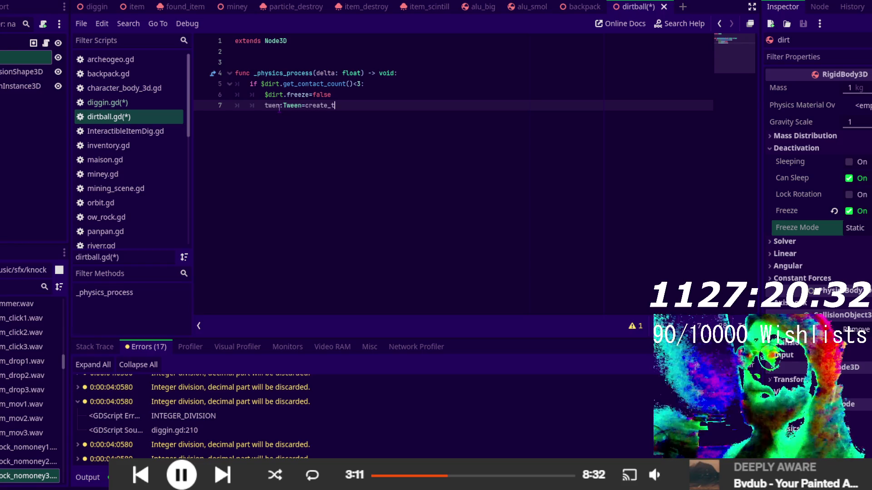
type("ween")
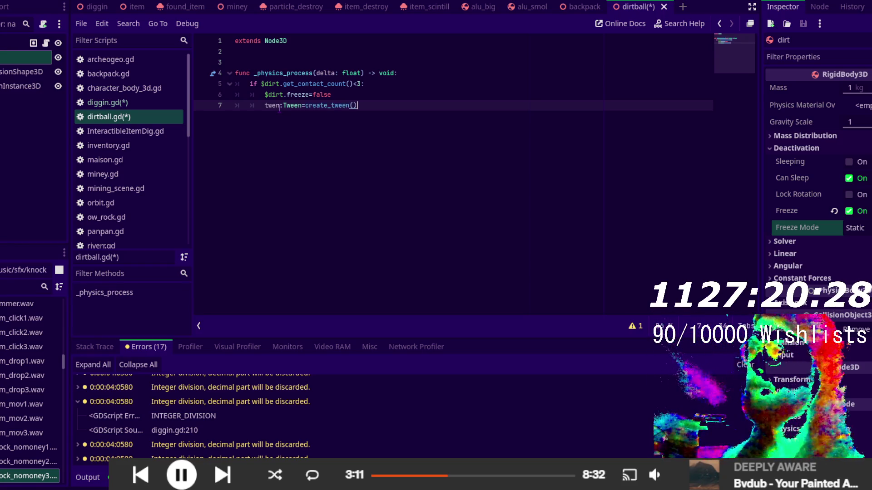
type("()")
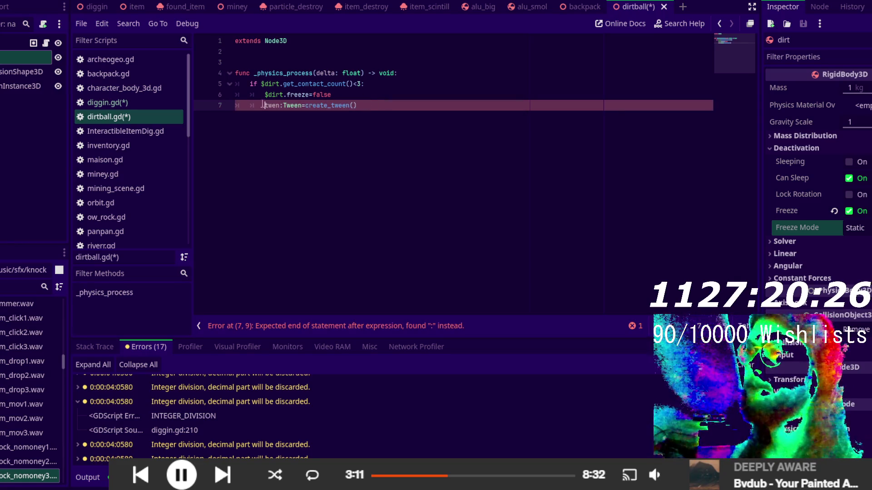
key("Home")
type("var")
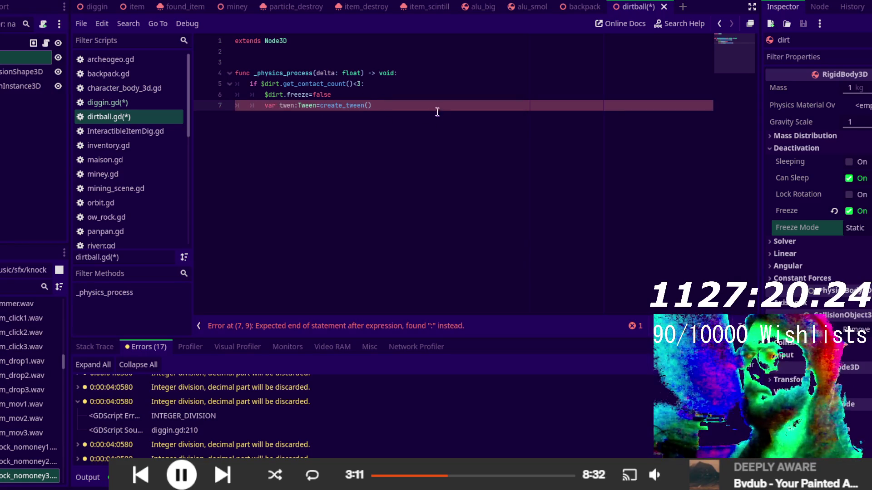
left_click(438, 107)
key("Return")
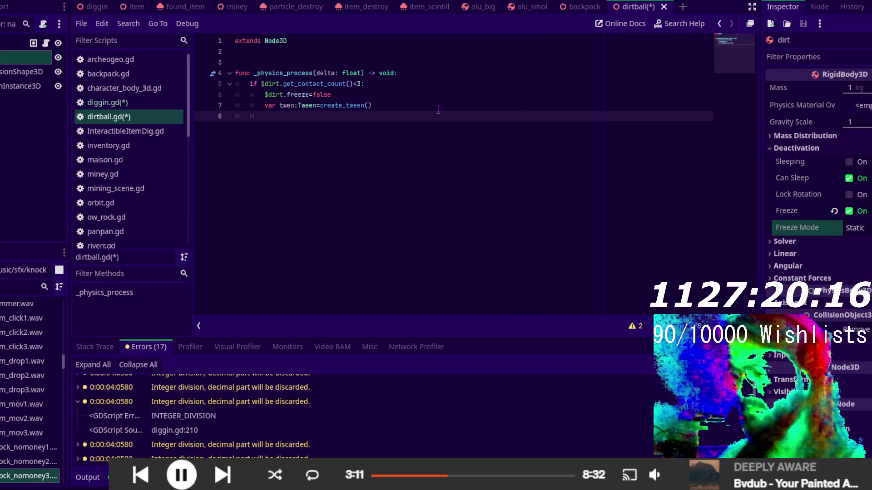
- Start a twen.tween_property call targeting self and the "scale" property
type("twe")
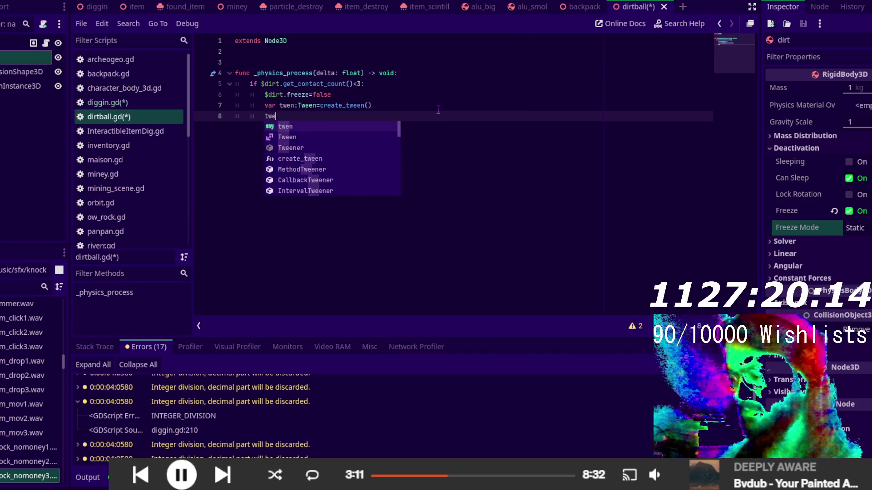
type("n.twee")
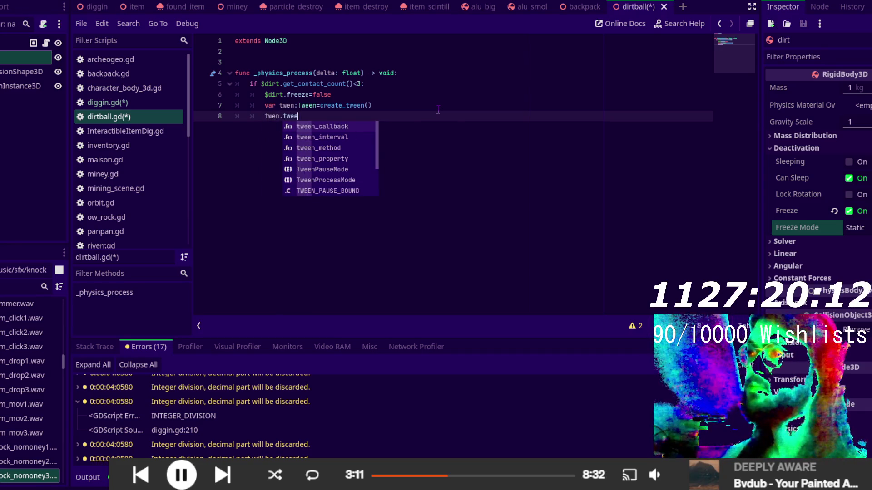
key("Down")
key("Down")
key("Down")
key("Return")
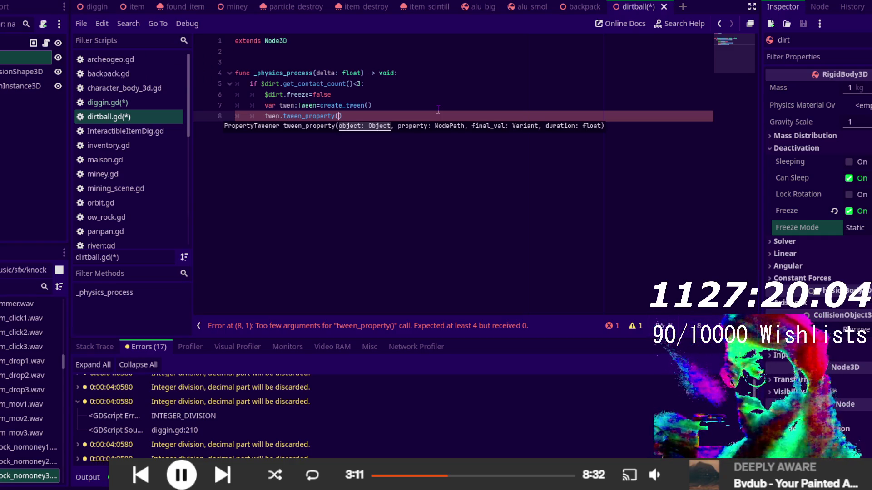
type("sel")
key("Return")
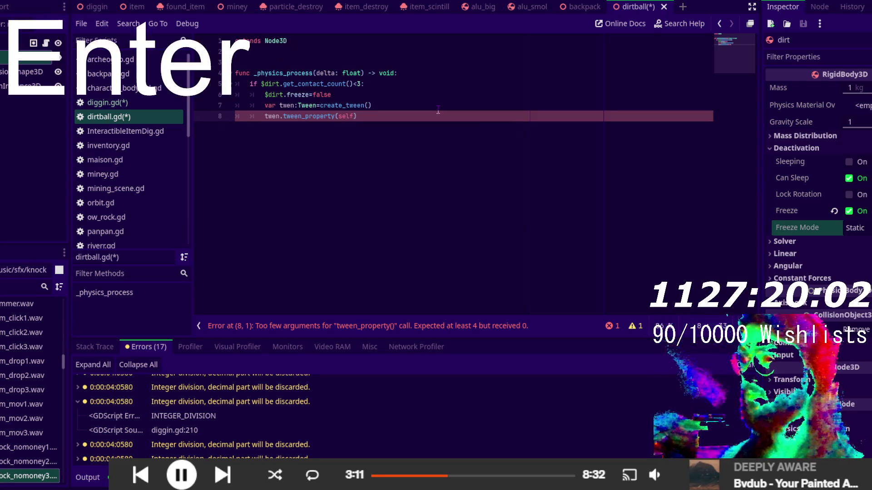
type(",\"")
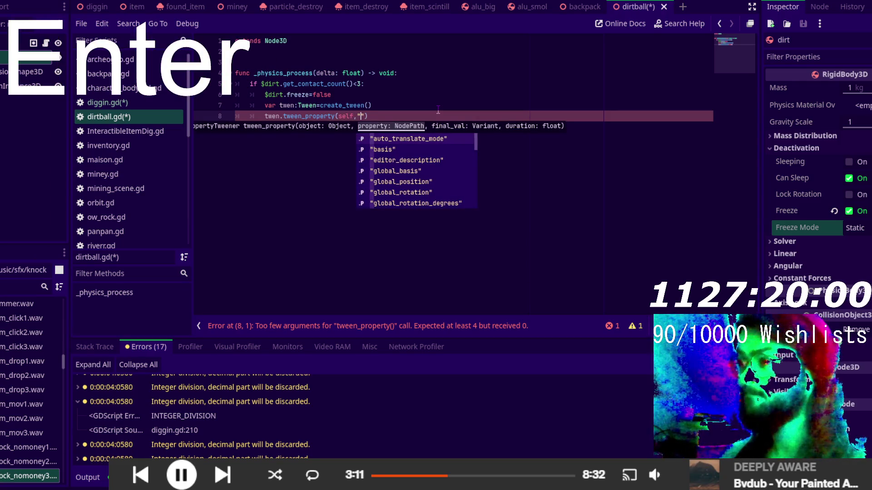
type("sca")
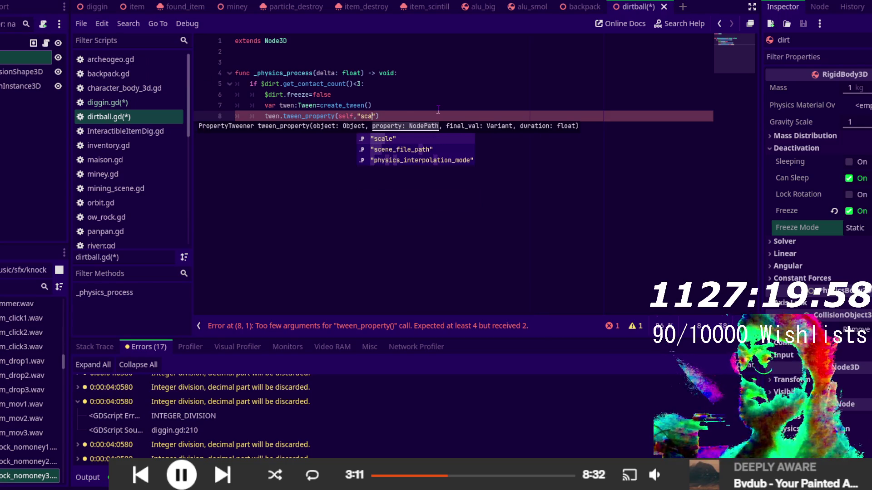
key("Return")
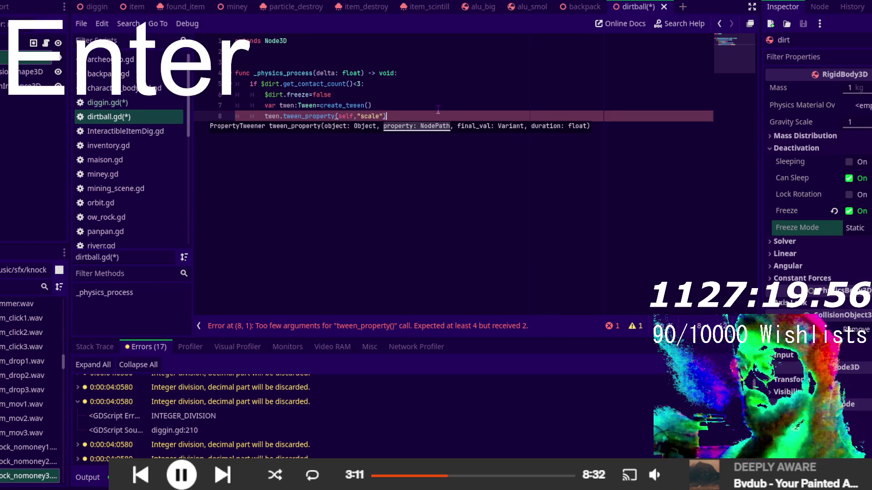
- Finish the tween call with Vector3.ZERO as the final value and a duration of 1
type(",Ve")
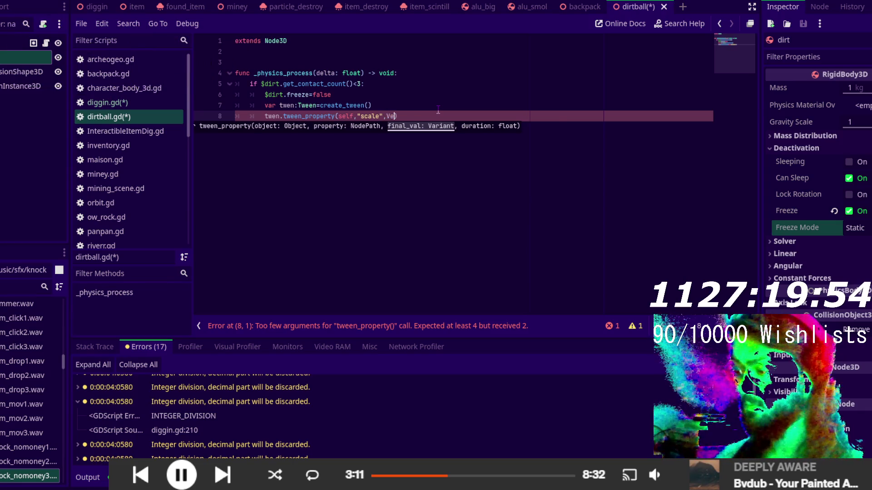
type("co")
key("Down")
key("Down")
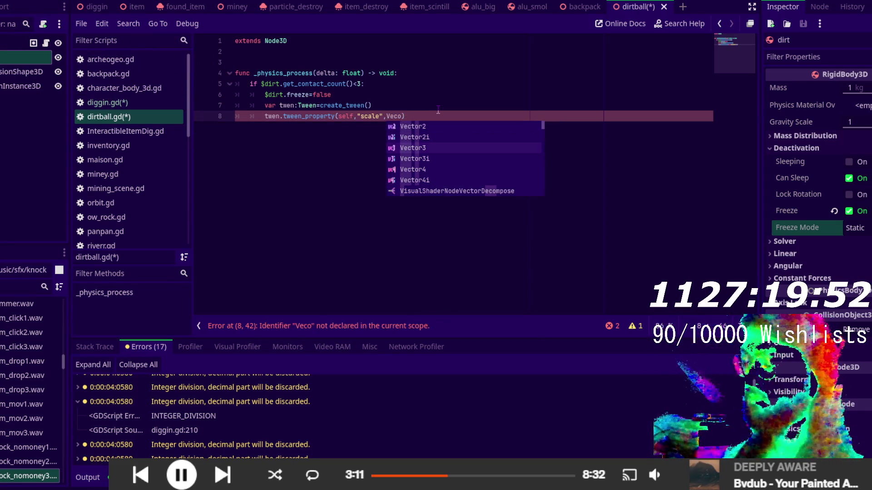
key("Return")
type(".z")
type("ero")
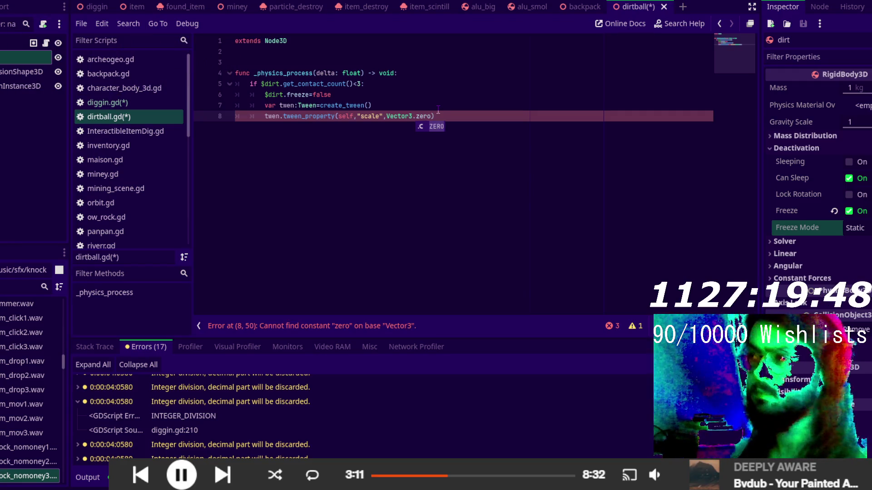
key("Return")
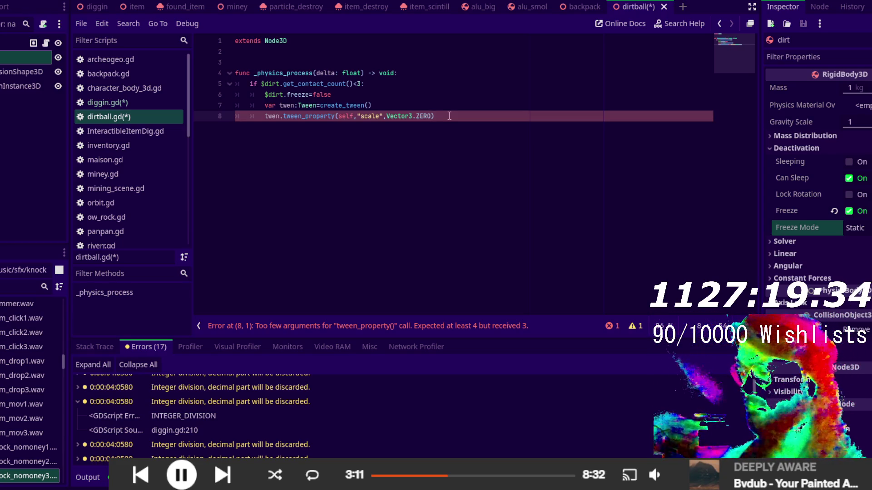
type(",1")
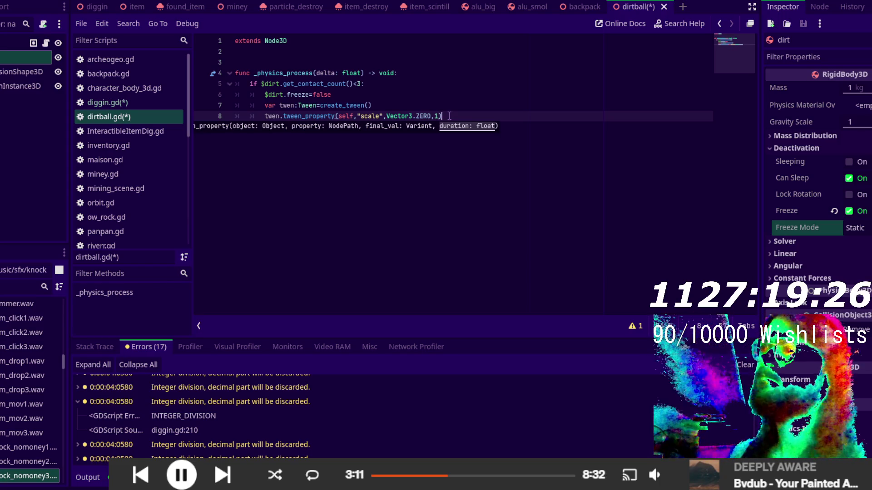
key("Return")
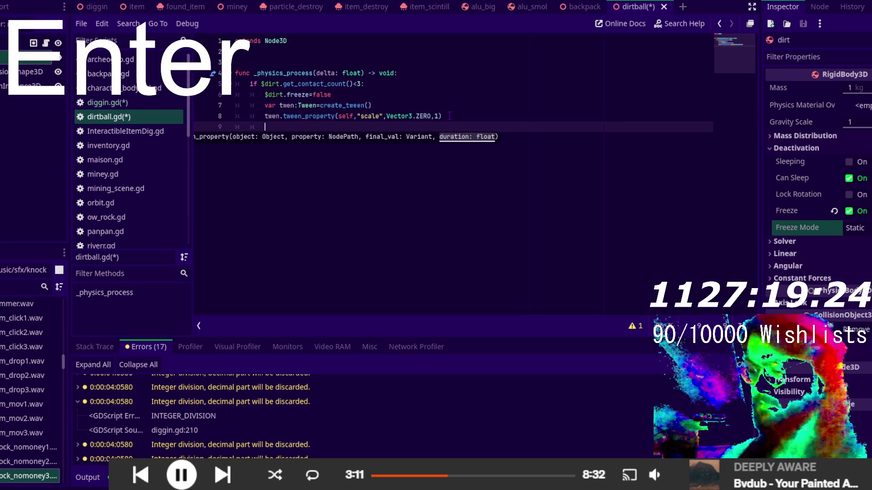
- Add await twen.finished and queue_free() to dirtball.gd, then switch to diggin.gd
type("aw")
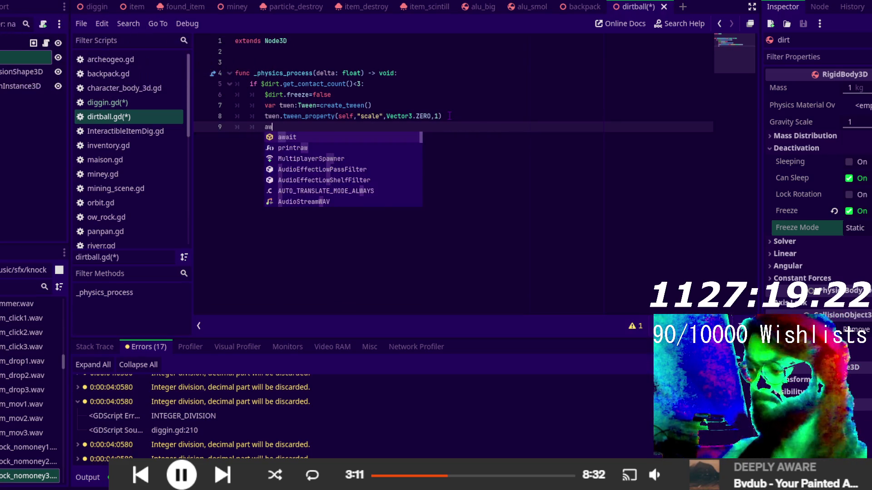
type("ait t")
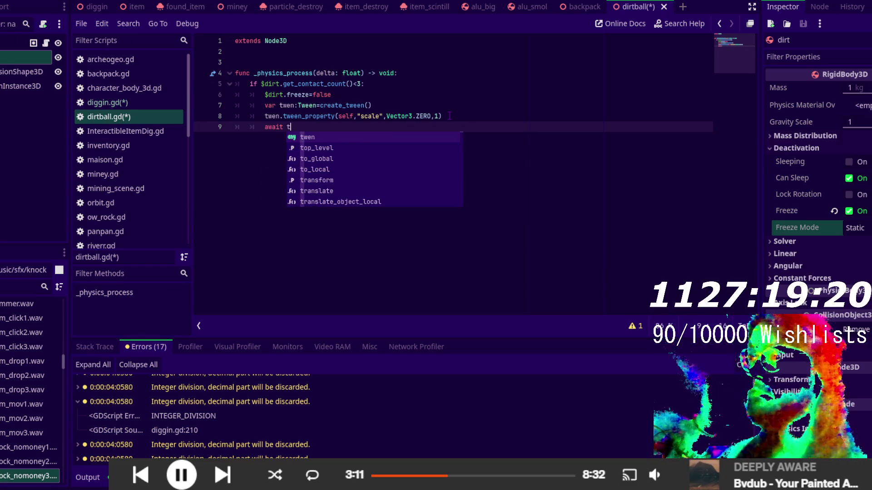
key("Return")
type(".f")
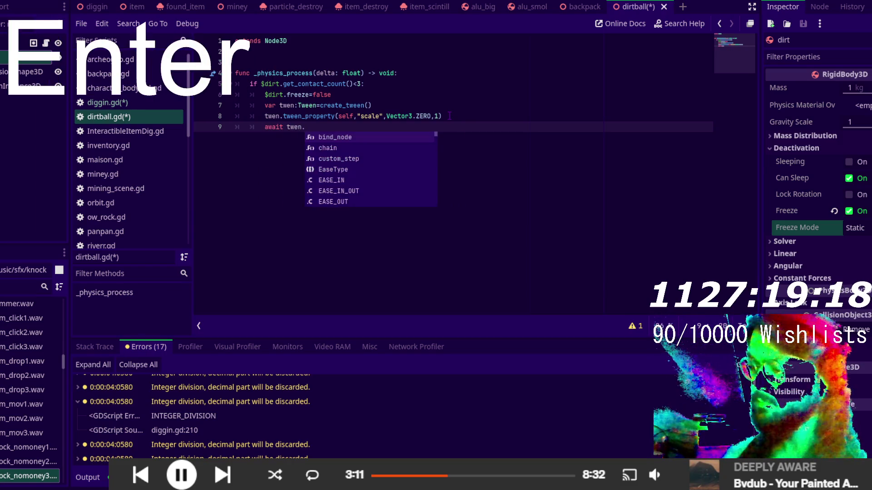
key("Return")
key("Return")
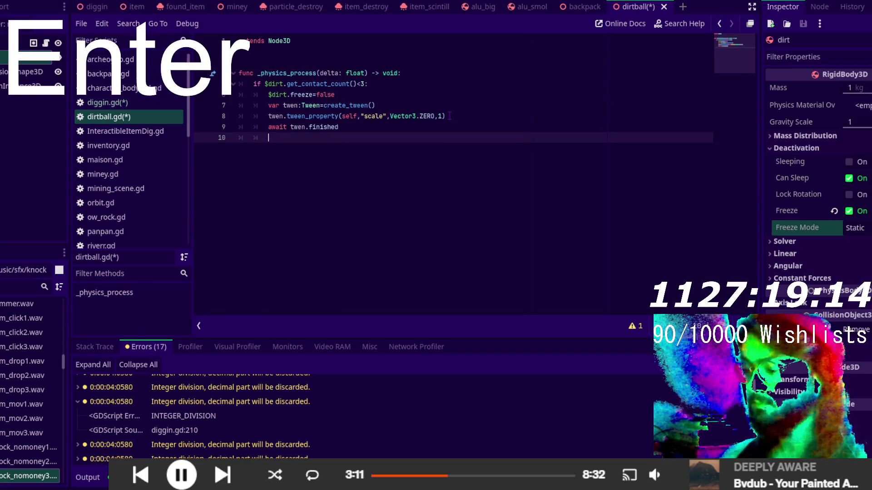
type("queue_free")
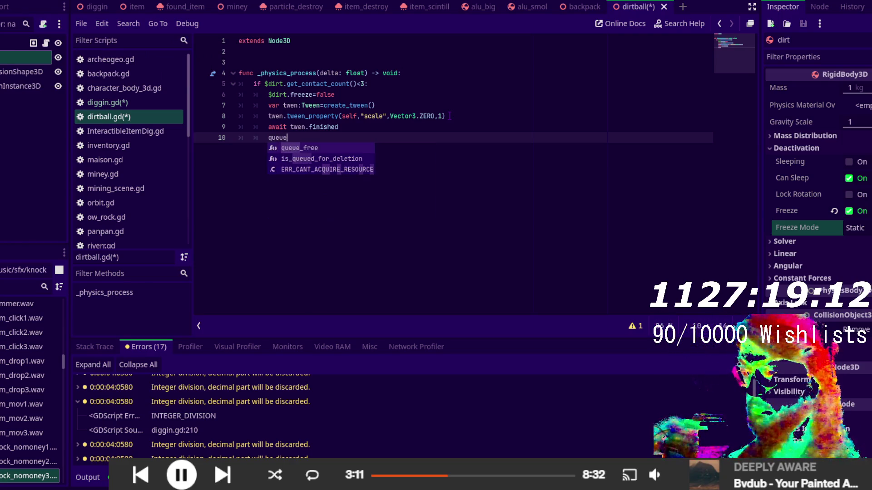
key("Return")
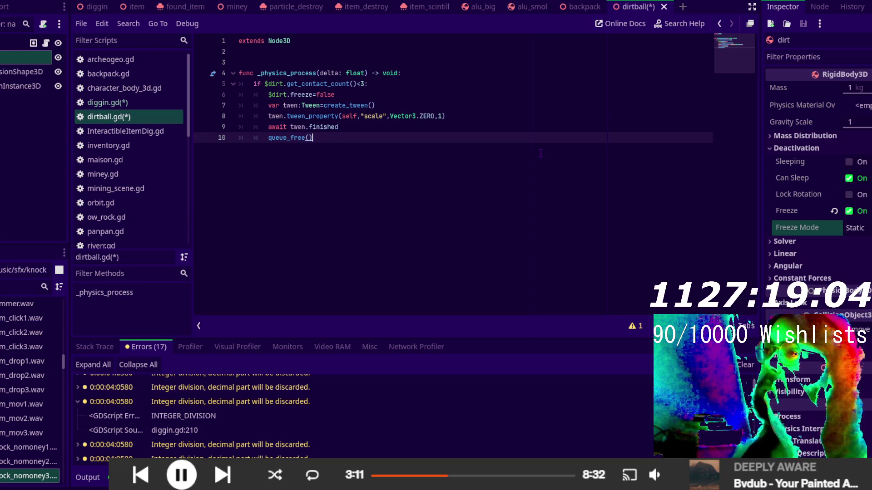
left_click(167, 104)
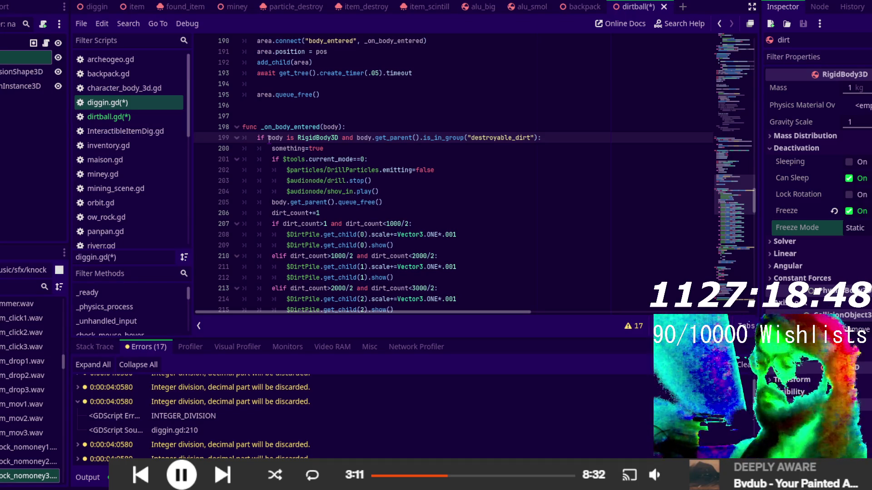
- Prefix line 199's condition with weakref(body).get_ref() and ..
left_click(268, 138)
type("and")
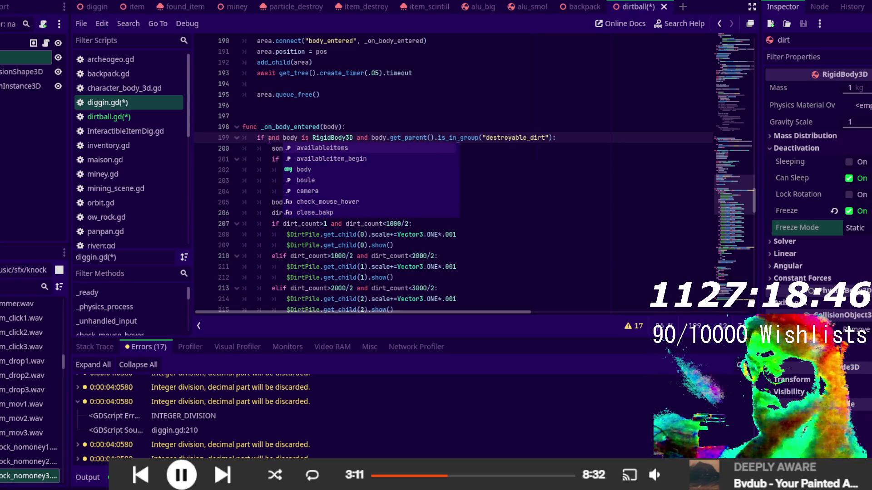
key("BackSpace")
key("BackSpace")
key("BackSpace")
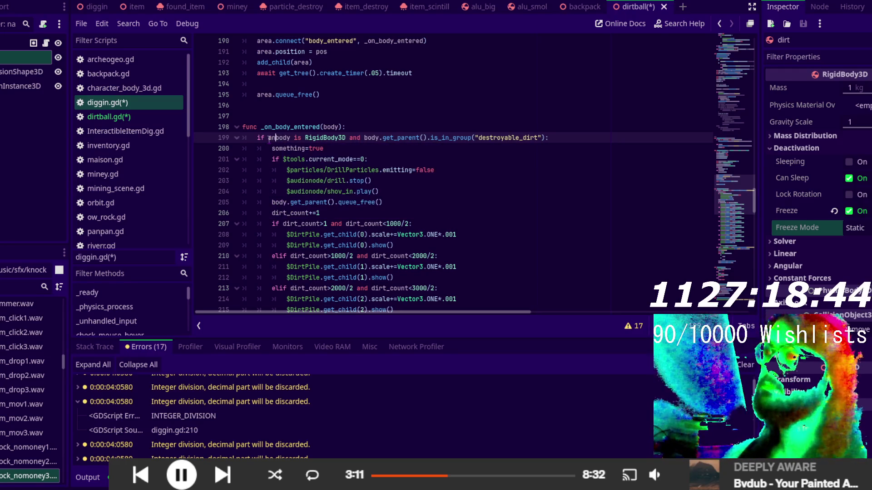
type("and")
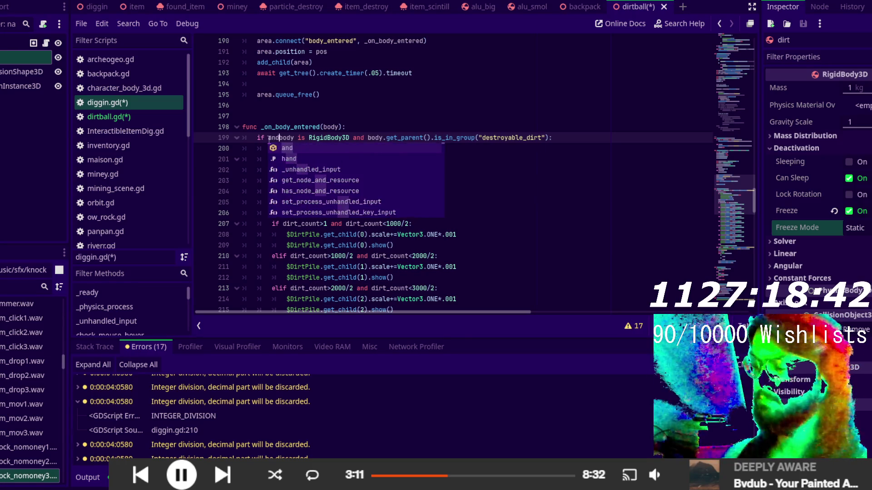
key("Left")
key("Left")
key("Left")
type("bod")
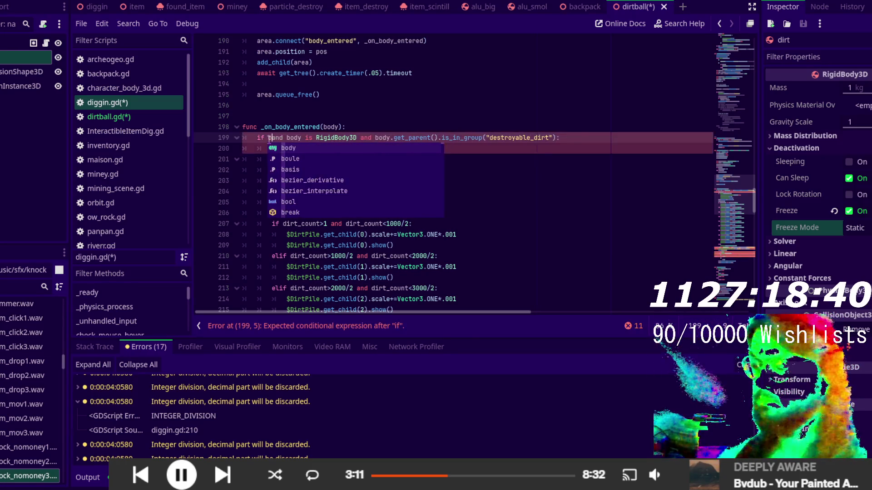
key("BackSpace")
key("BackSpace")
key("BackSpace")
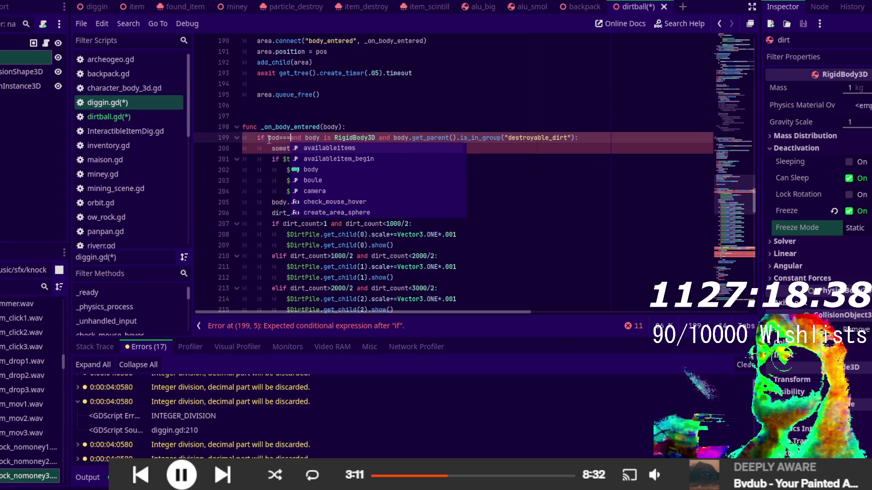
type("weakre")
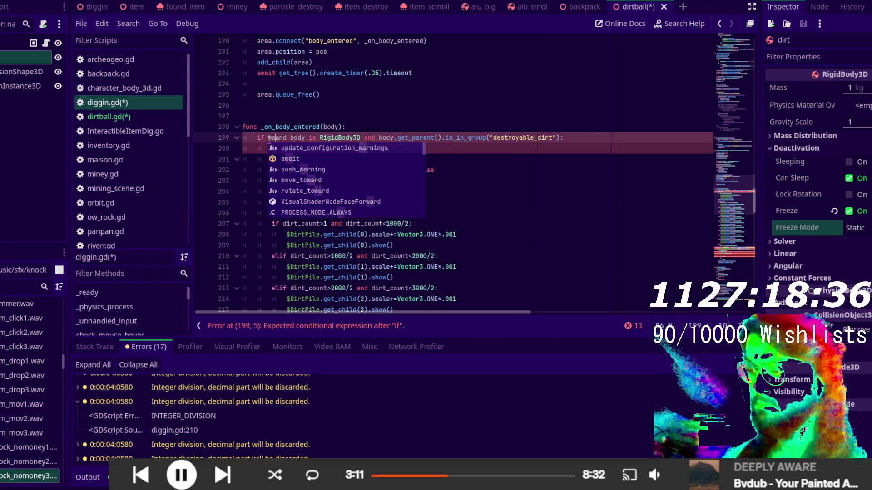
type("f(body")
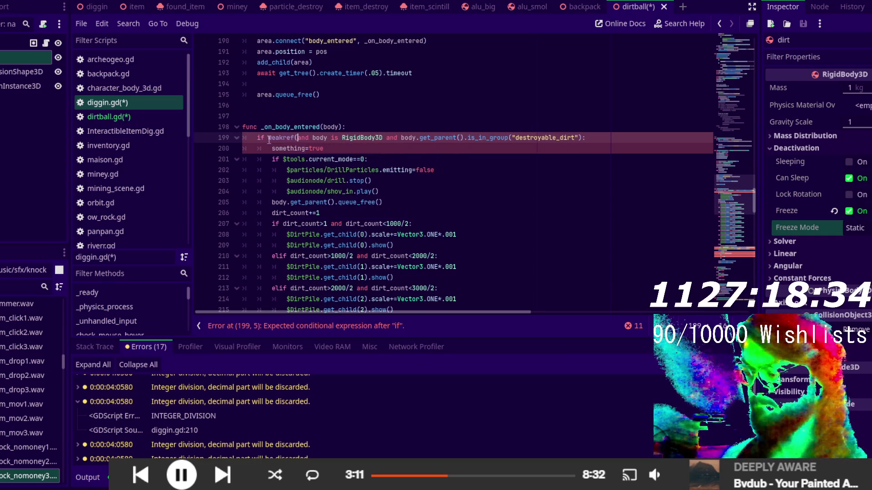
type("()")
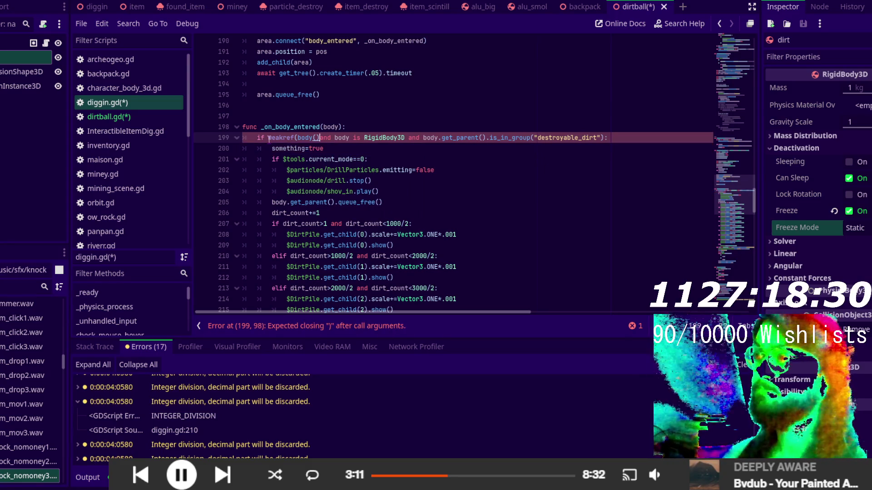
key("BackSpace")
key("BackSpace")
type(").f")
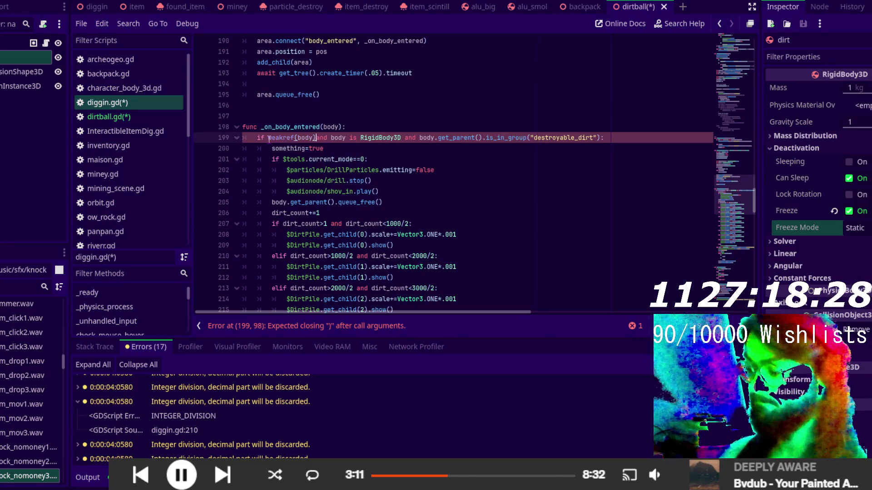
type("et_ref()")
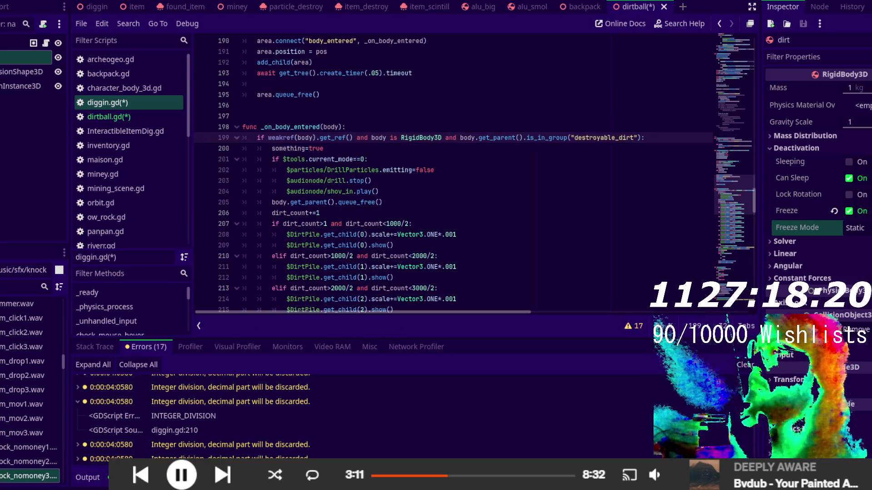
- Save both edited scripts and run the game to test
key("ctrl+s")
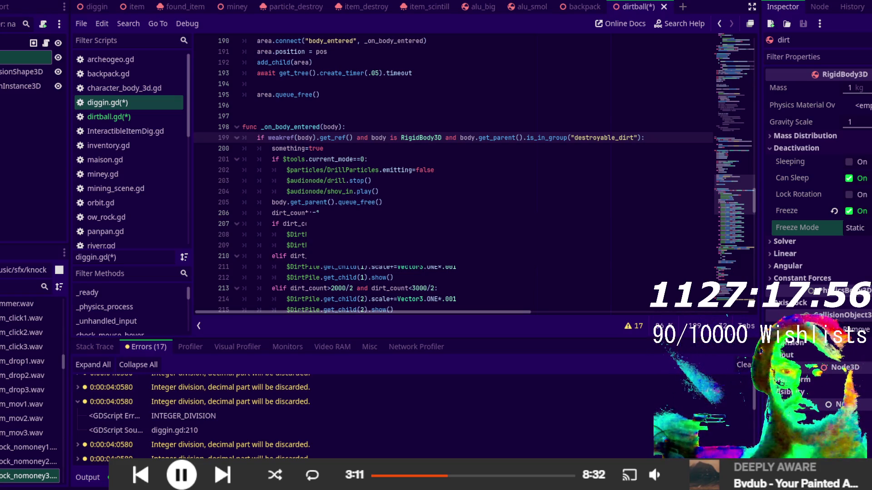
key("ctrl+s")
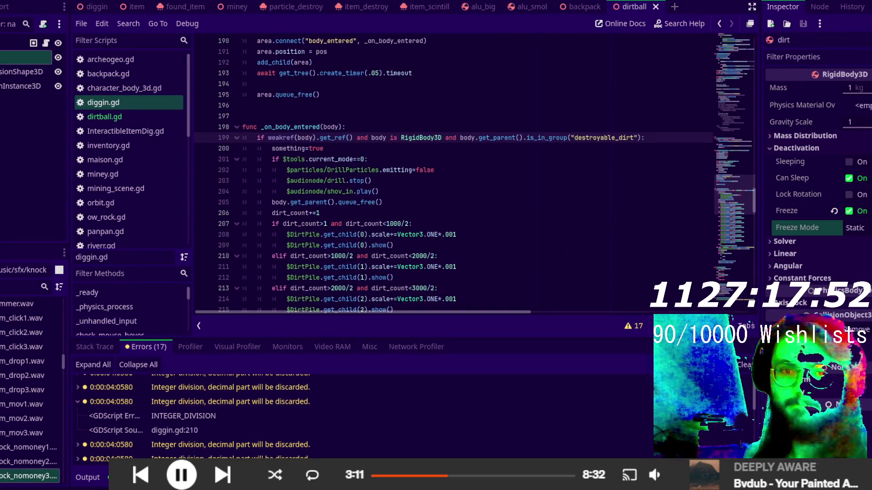
key("F5")
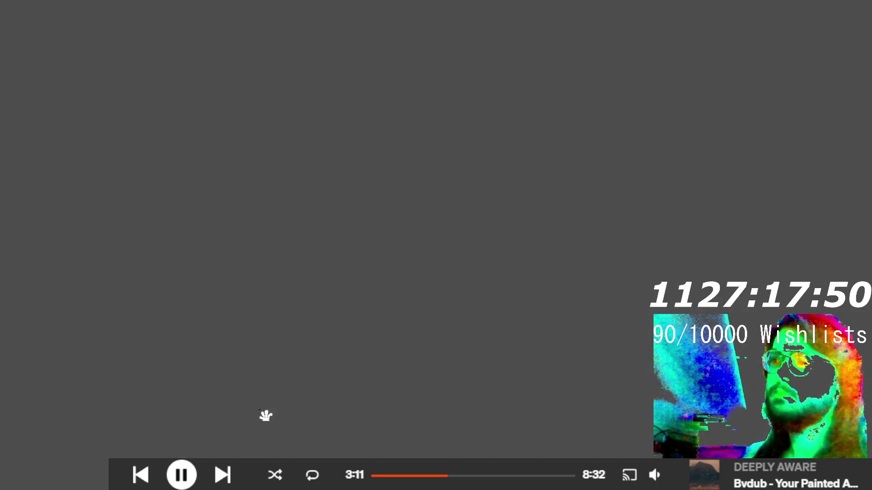
- Close the test game, jump to the unused delta warning, and rename delta to _delta
key("alt+F4")
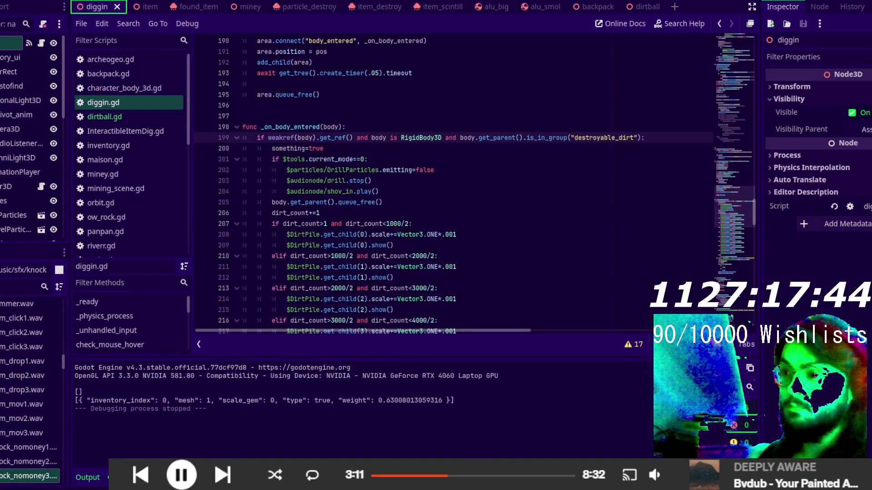
left_click(127, 477)
left_click(358, 387)
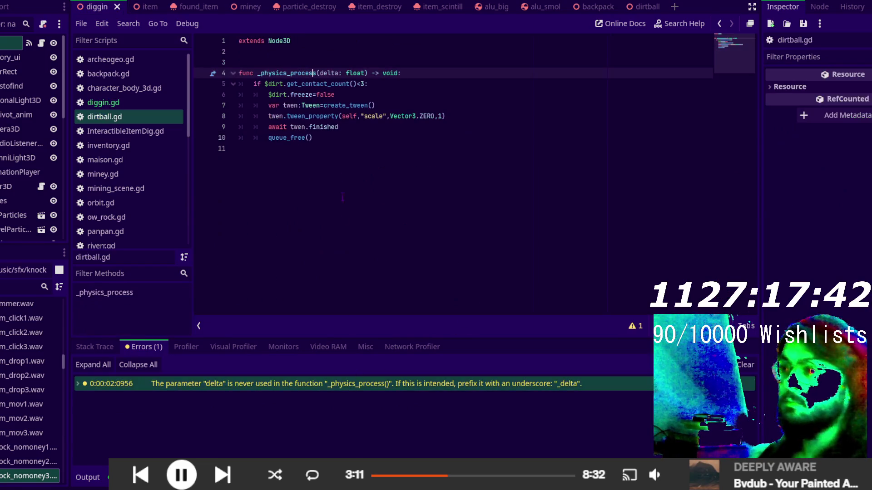
left_click(319, 73)
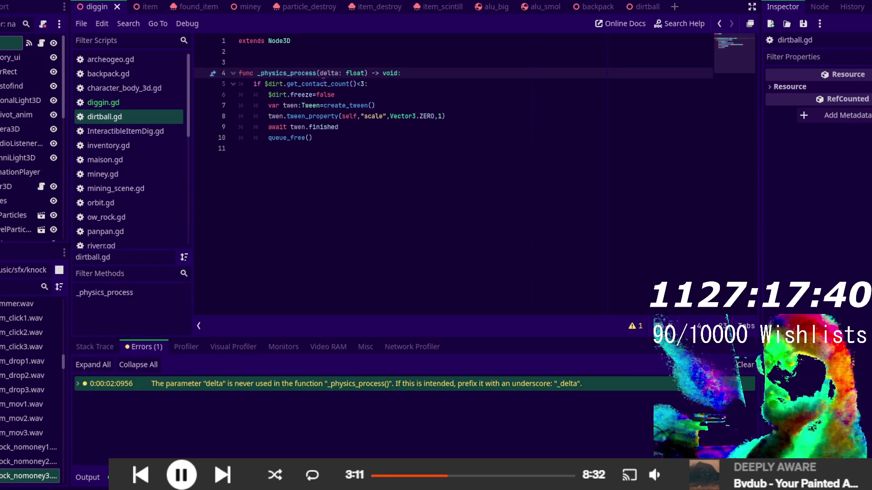
type("_")
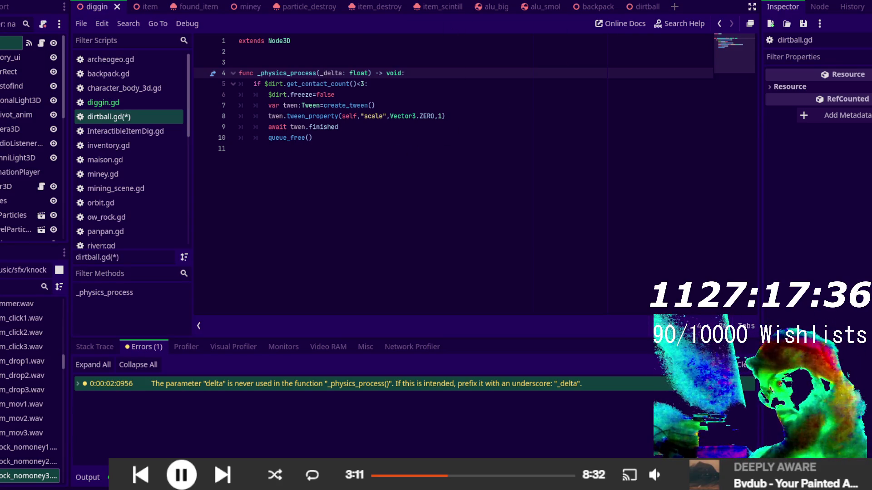
- Save the _delta rename, close the game, and select the contact threshold 3 on line 5
key("ctrl+s")
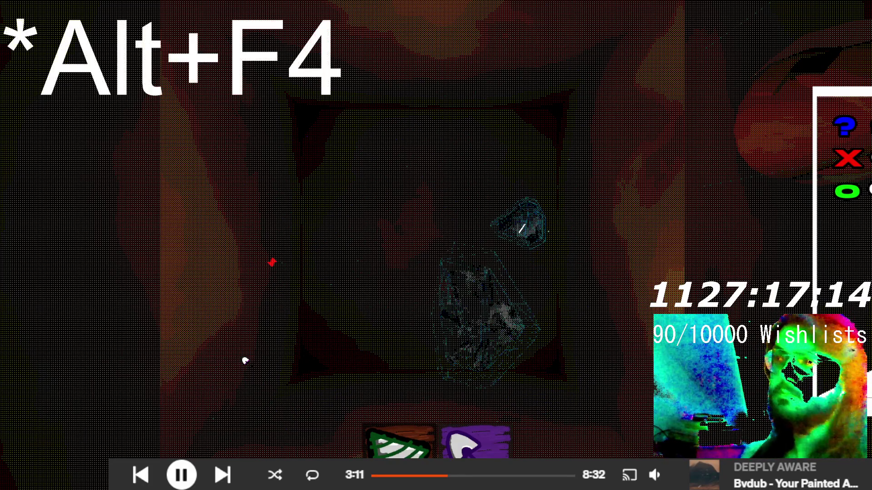
key("alt+F4")
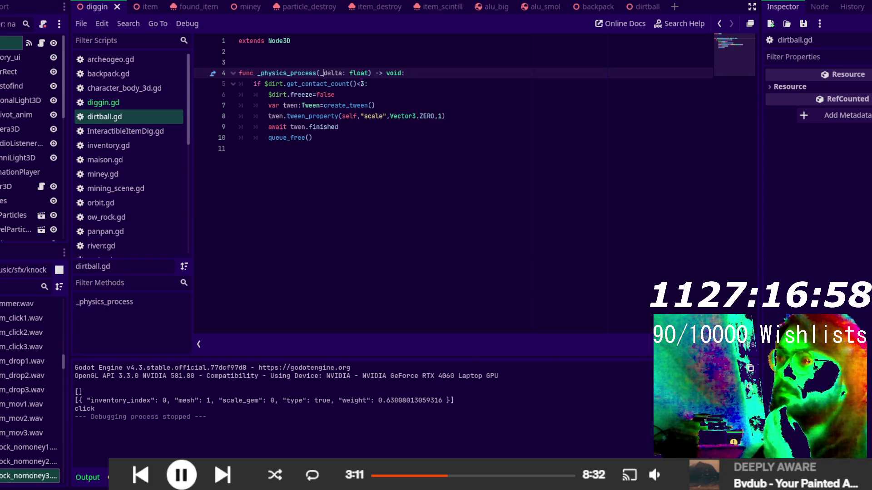
double_click(363, 84)
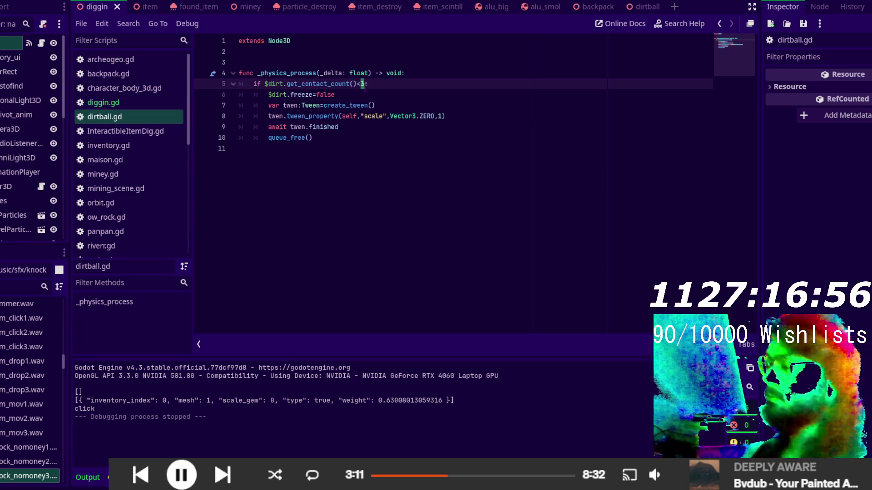
- Change the dirt ball's contact threshold to <1, save, and run the game to test it
type("1")
key("ctrl+s")
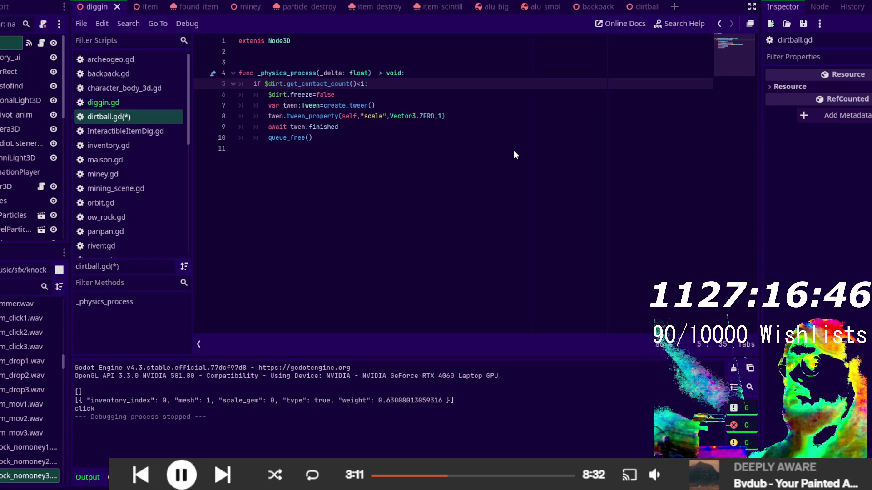
key("F5")
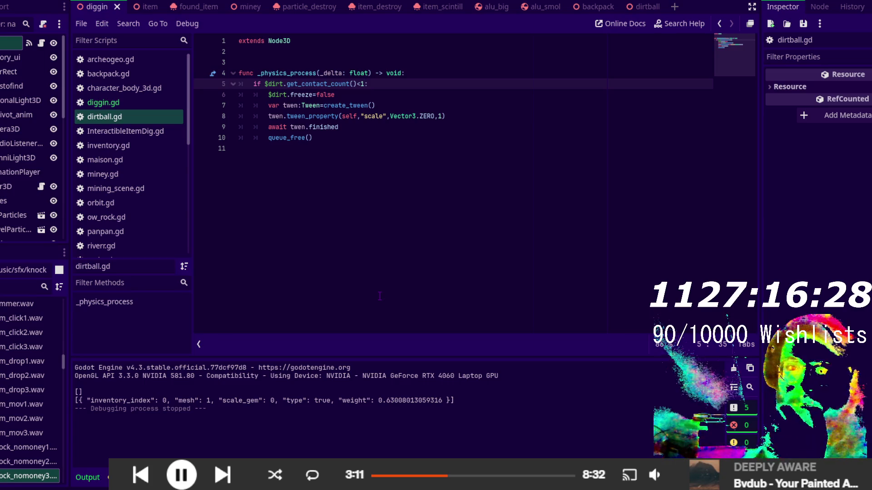
- Remove the empty line 11 and show the Debugger's error list
left_click(387, 255)
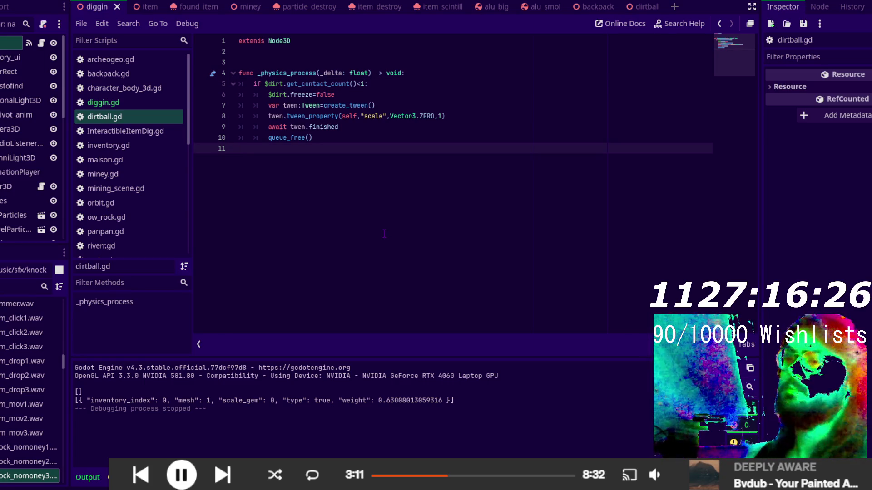
key("BackSpace")
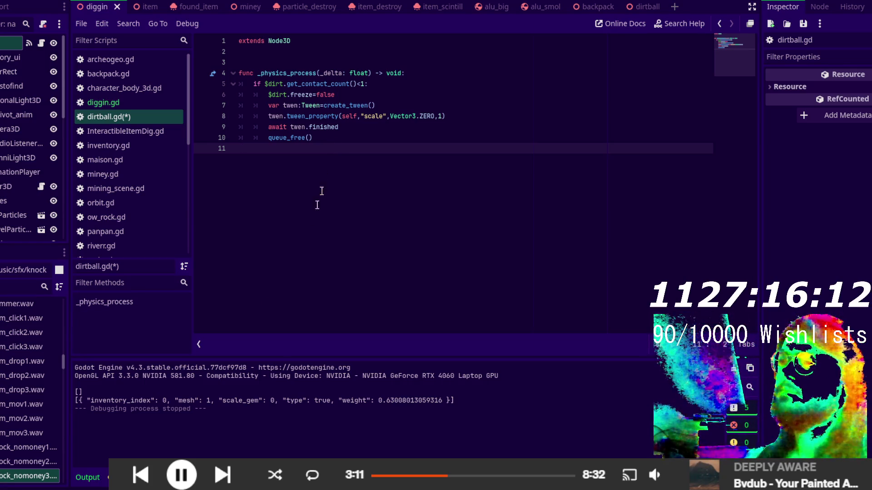
left_click(106, 476)
scroll(206, 433, "down", 5)
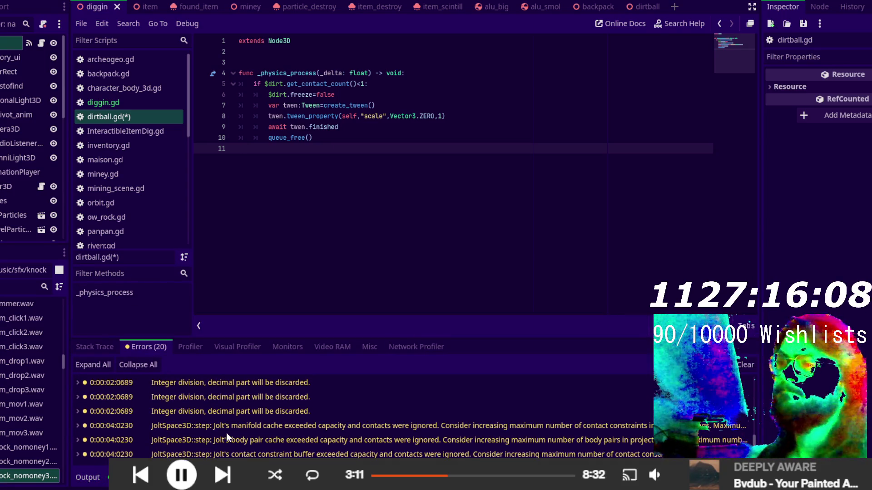
left_click(227, 435)
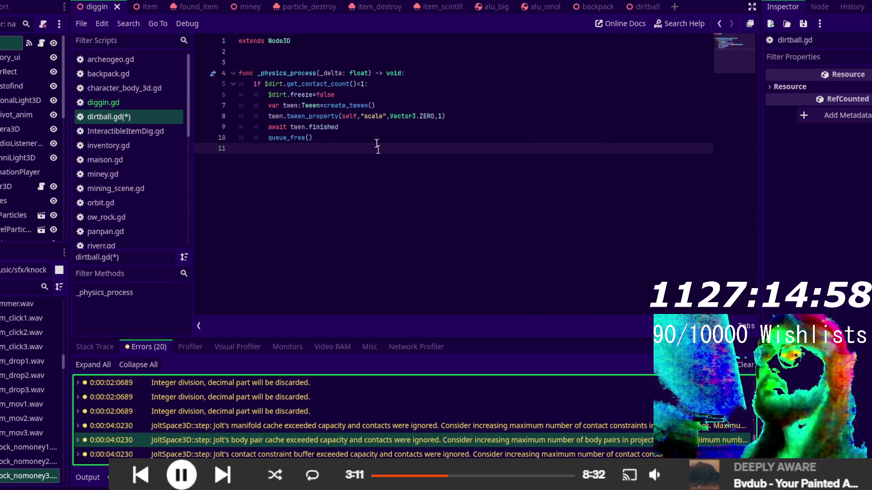
left_click(645, 6)
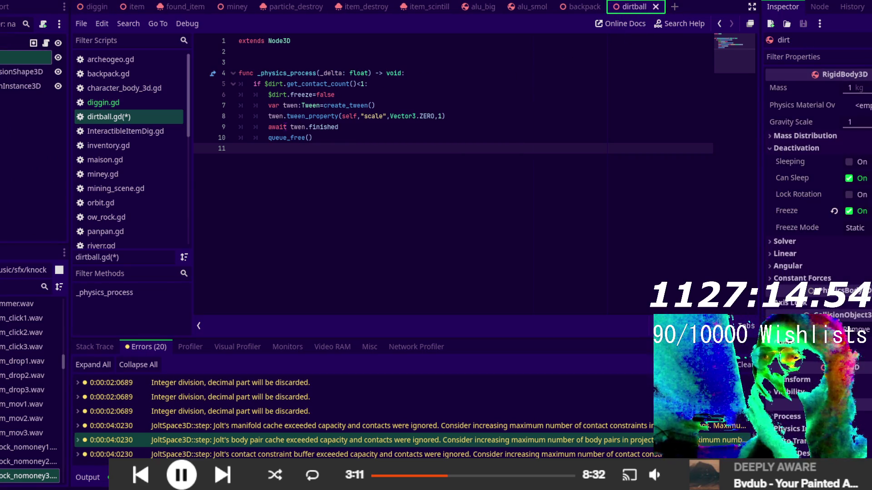
- Delete the _physics_process function and detach the script from the dirtball root node
left_click_drag(363, 149, 325, 60)
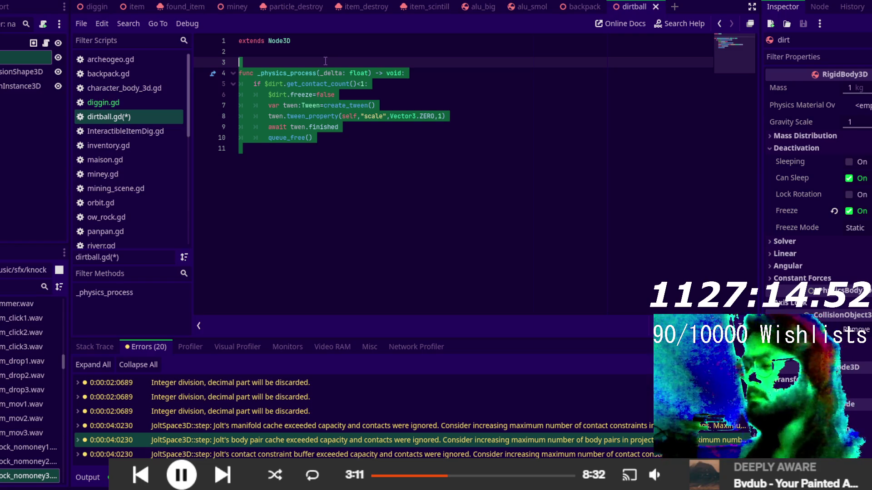
key("BackSpace")
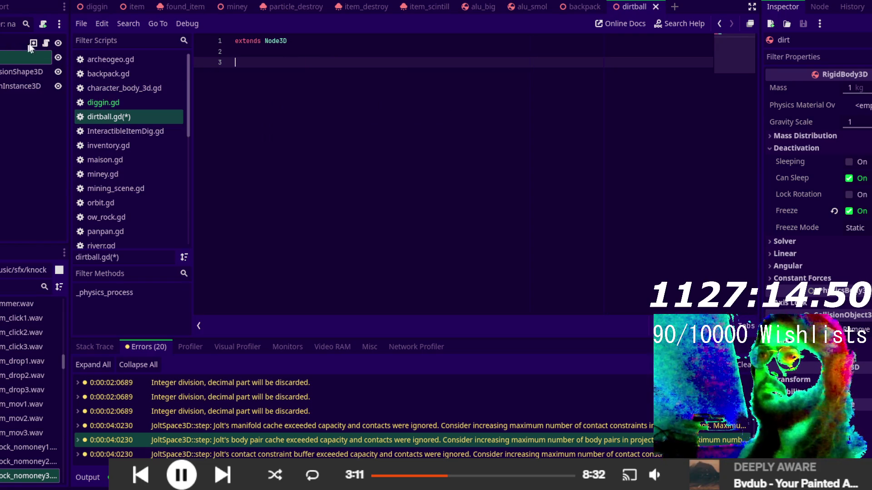
right_click(6, 47)
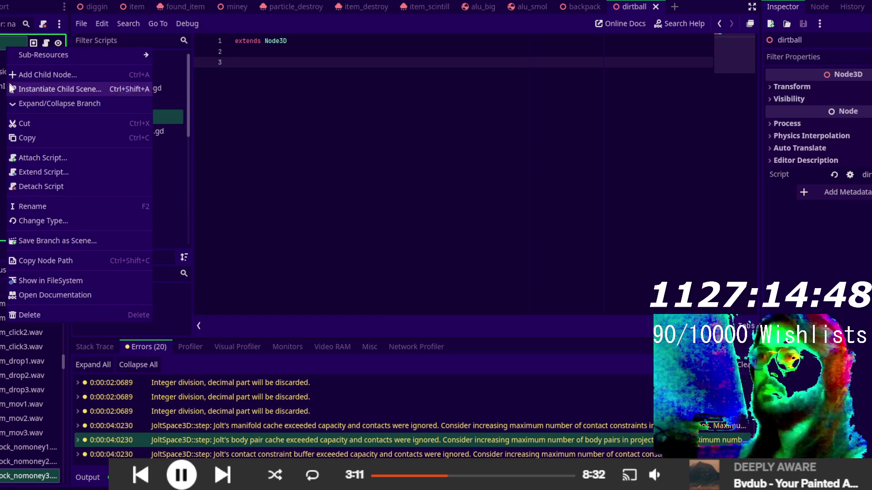
left_click(60, 189)
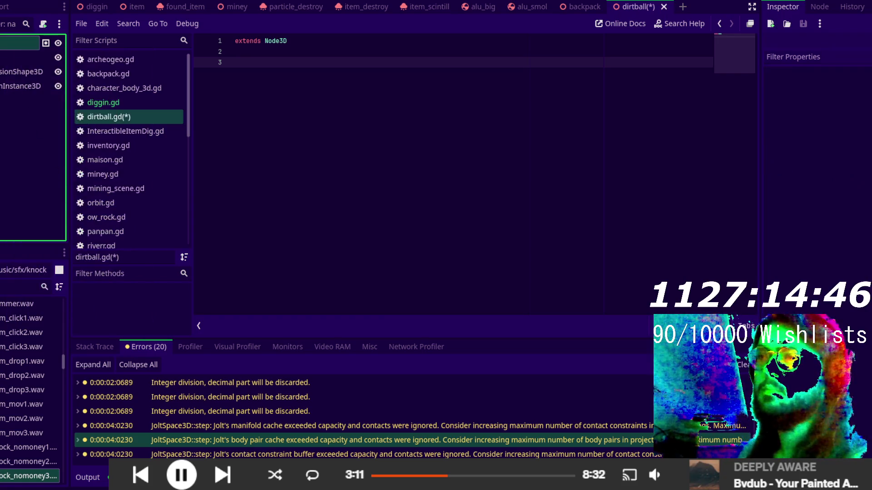
- Change the dirt body node's type to CharacterBody3D, then return to diggin.gd
right_click(18, 58)
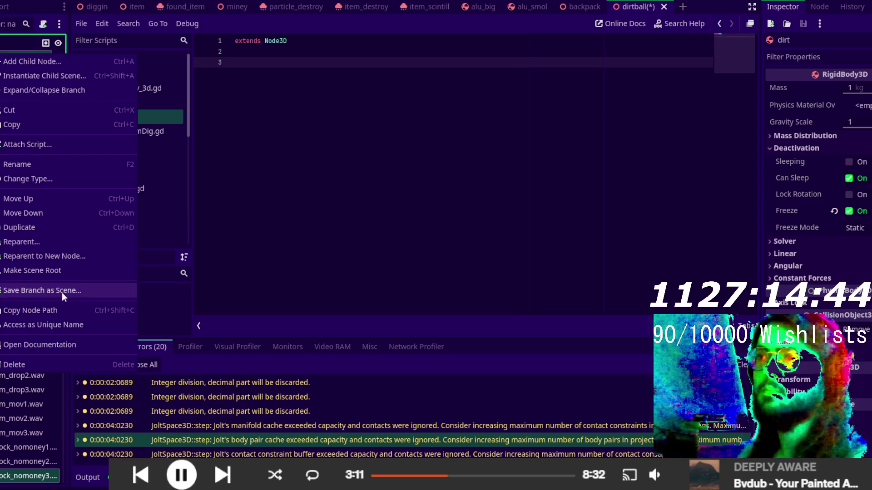
left_click(20, 178)
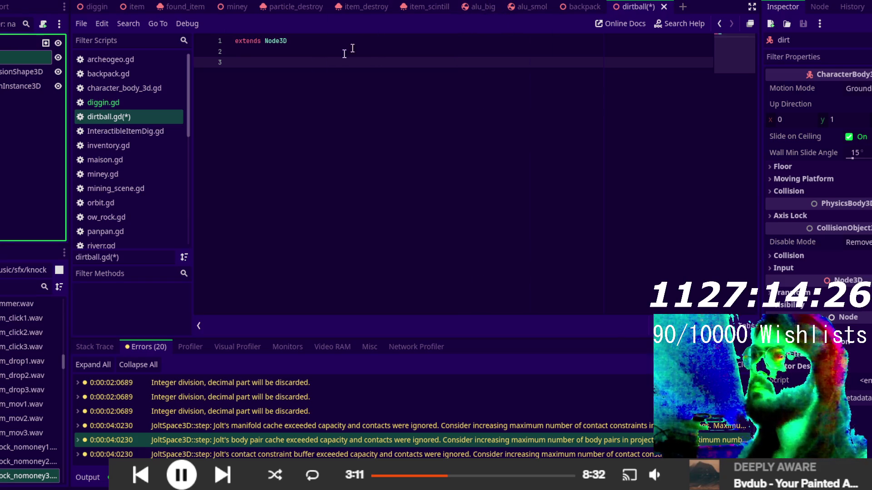
left_click(146, 97)
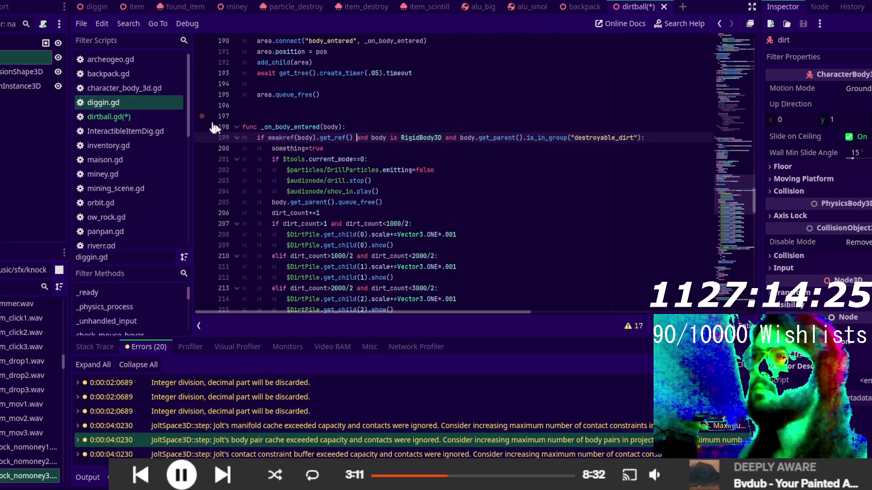
- Replace RigidBody3D with CharacterBody3D in the body type check on line 199
left_click(434, 130)
double_click(421, 138)
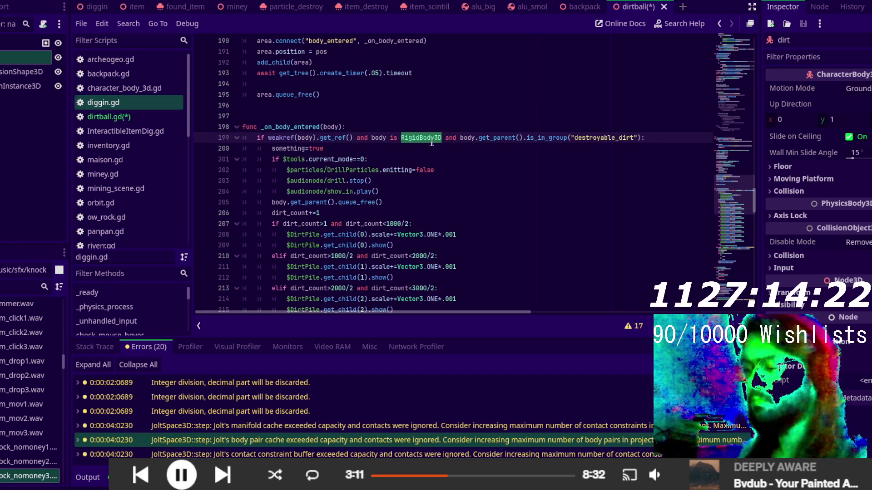
type("Chara")
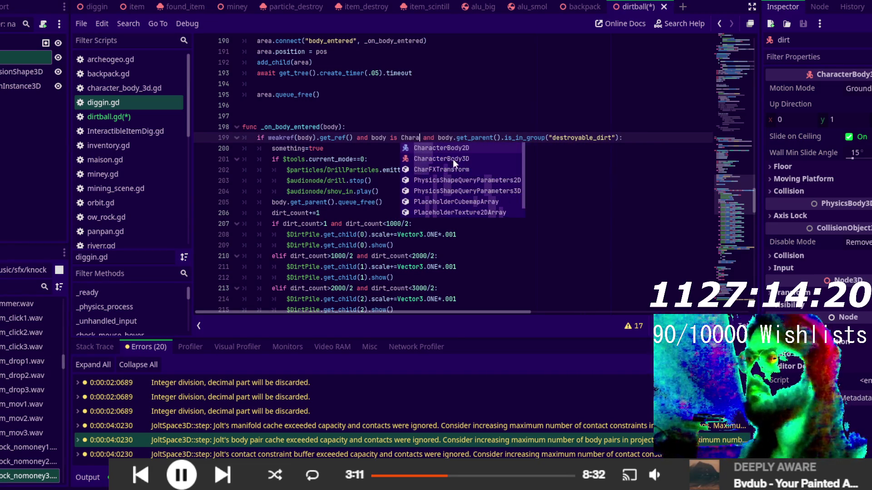
left_click(453, 159)
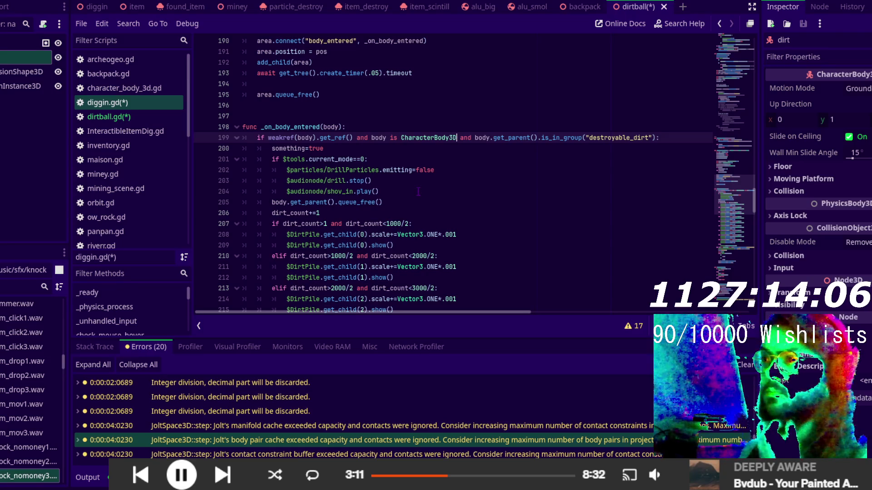
scroll(399, 179, "up", 2)
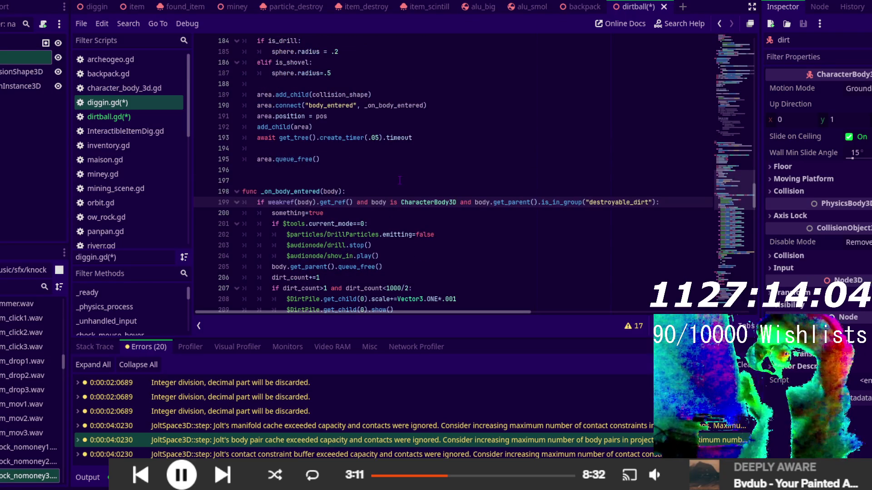
scroll(368, 151, "up", 4)
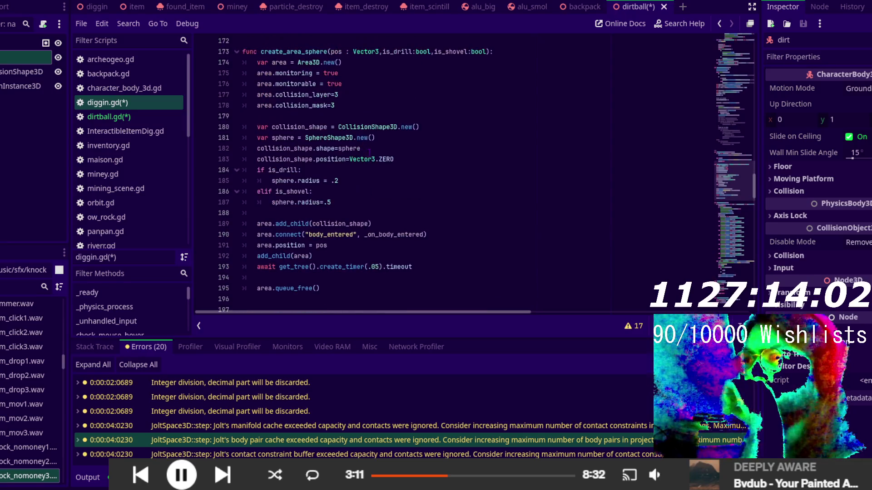
double_click(327, 245)
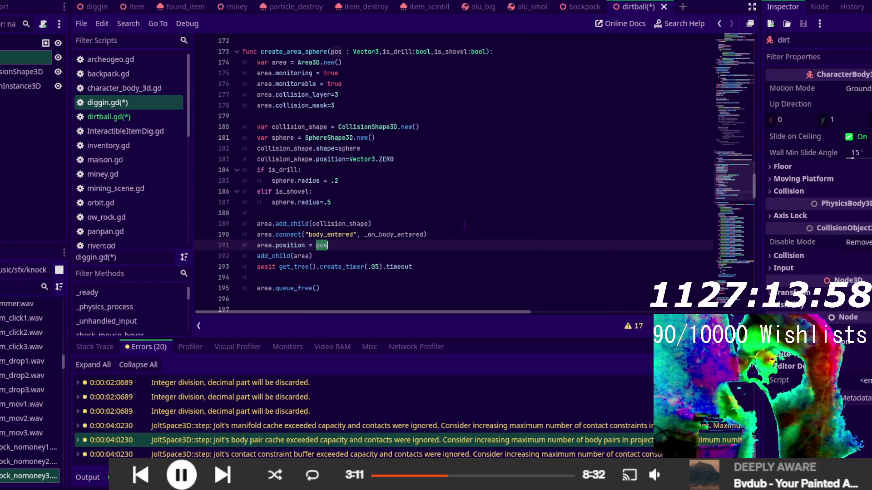
scroll(452, 204, "up", 2)
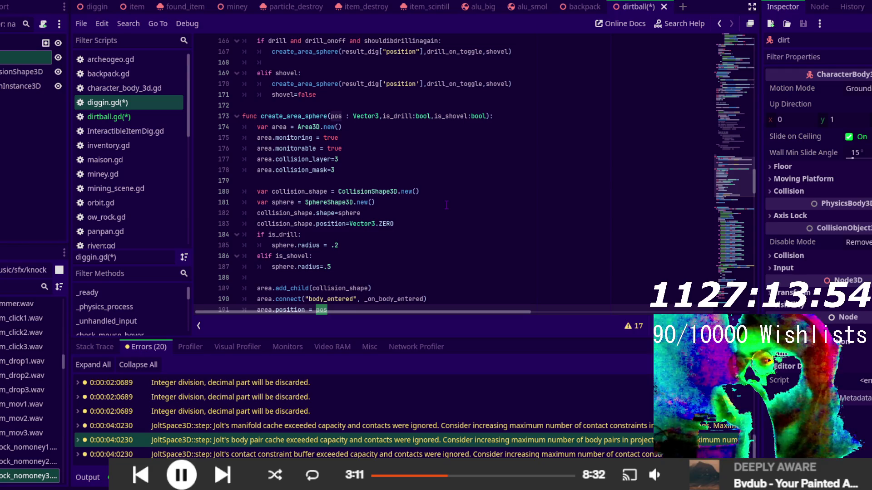
scroll(446, 204, "down", 6)
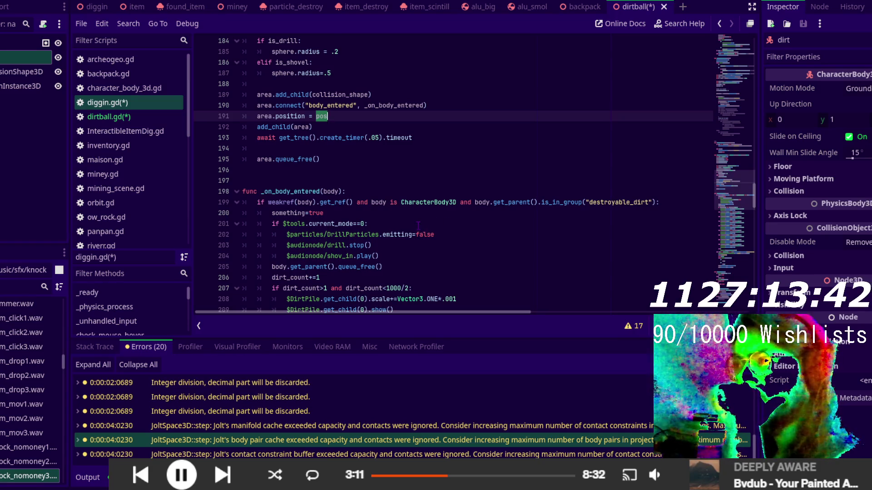
scroll(417, 225, "down", 2)
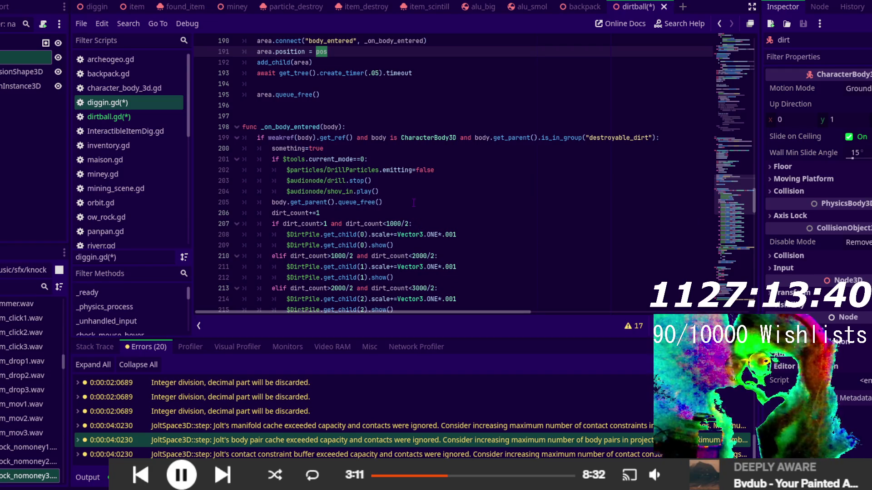
scroll(418, 203, "down", 10)
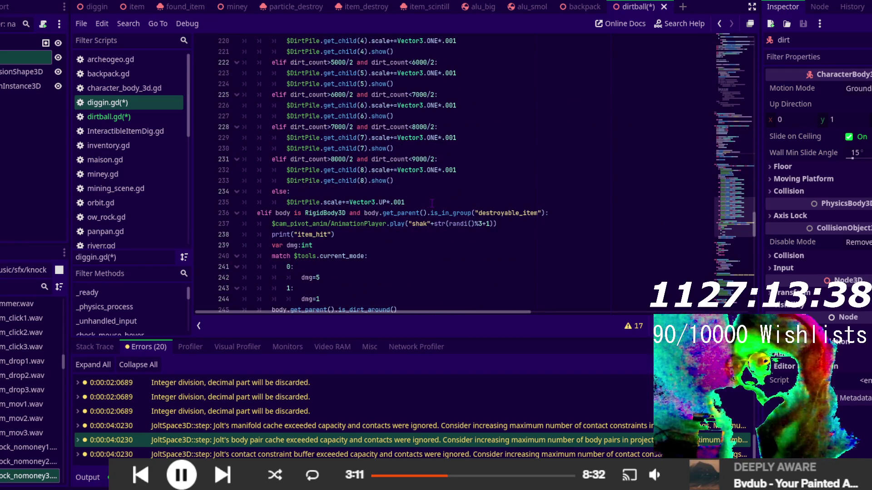
scroll(431, 203, "up", 6)
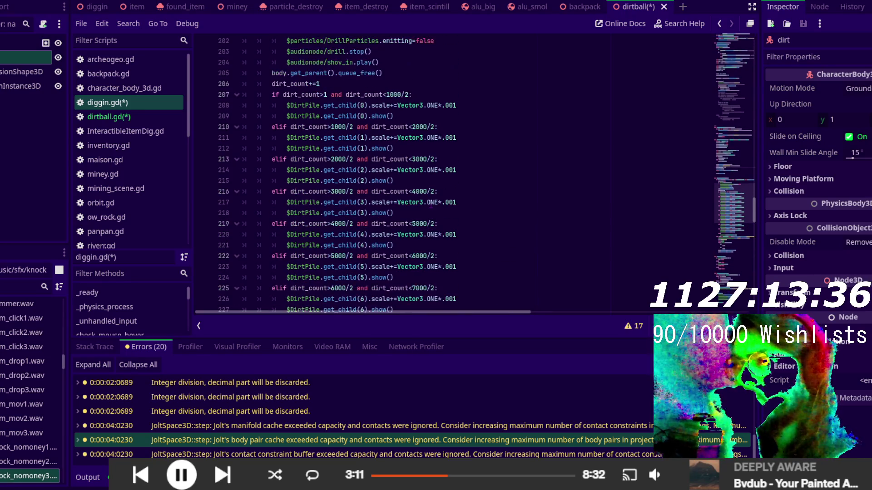
scroll(429, 202, "up", 3)
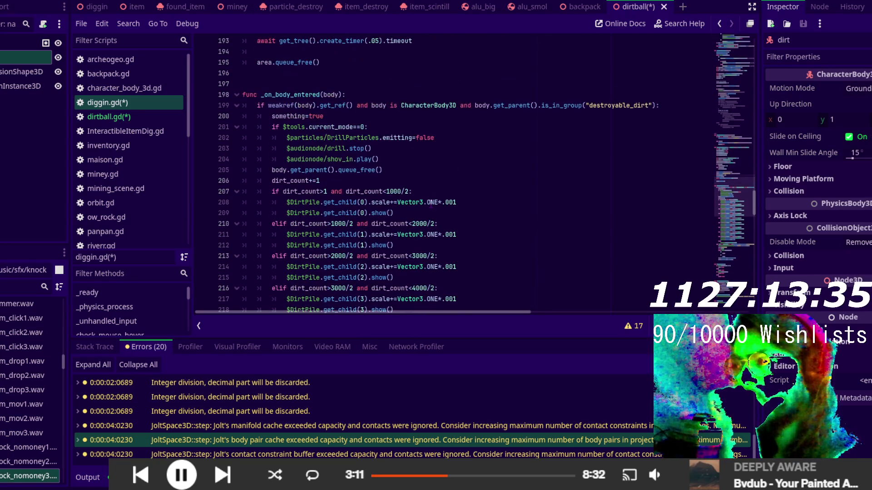
left_click(412, 175)
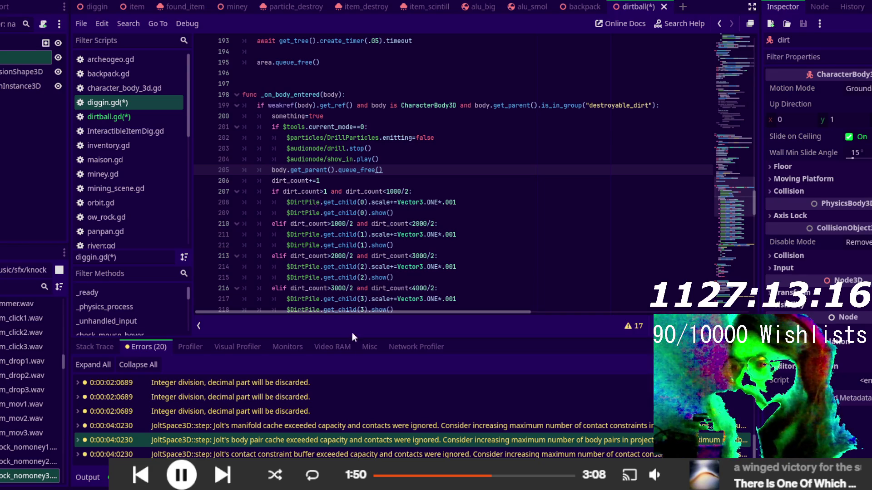
left_click(342, 188)
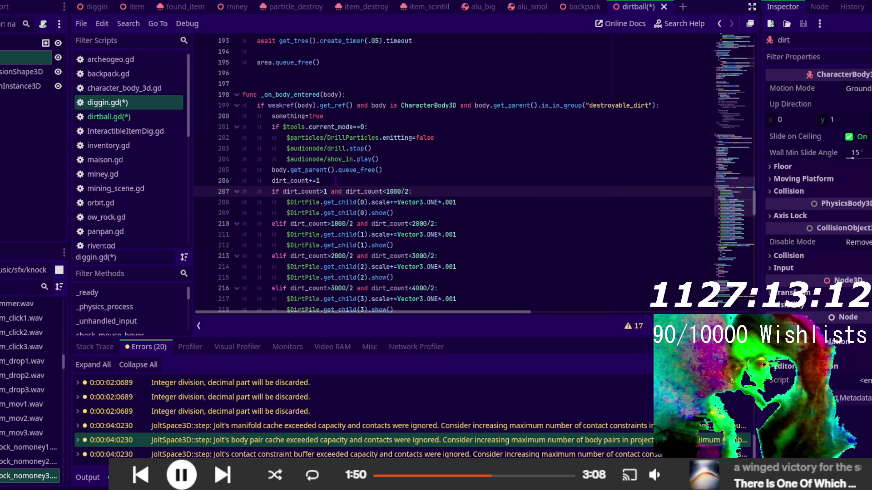
left_click(336, 182)
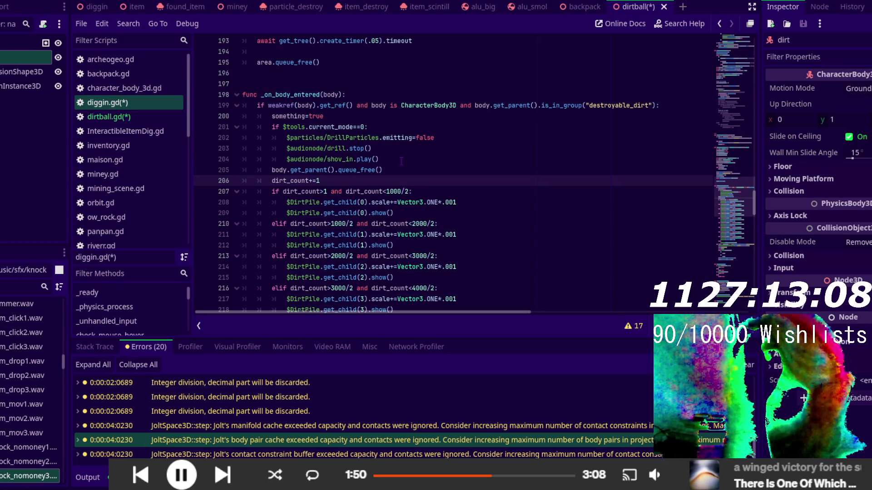
scroll(391, 226, "up", 7)
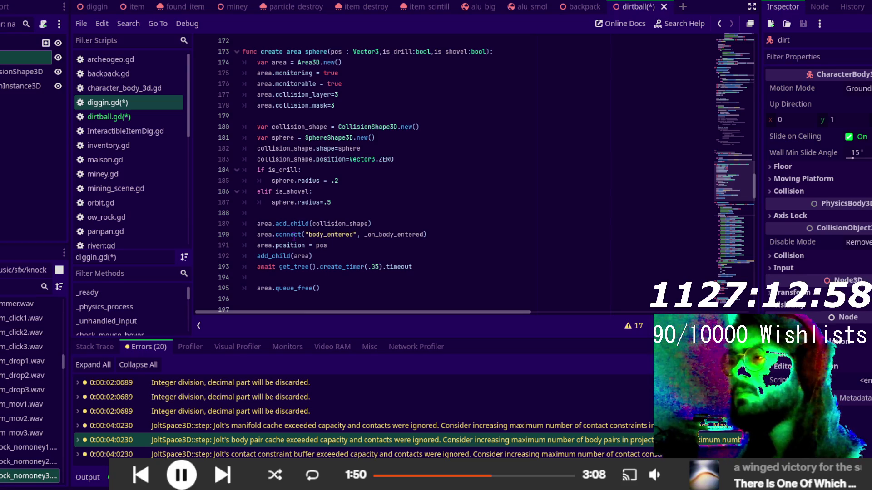
scroll(294, 235, "down", 3)
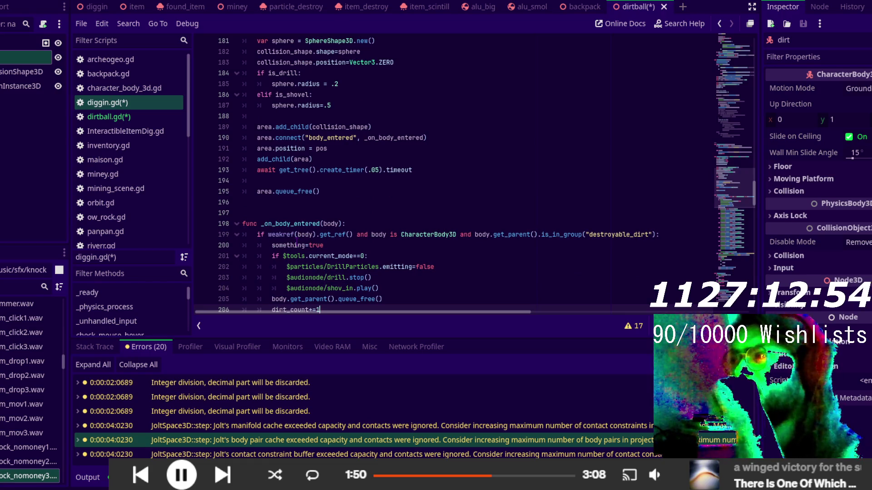
scroll(317, 246, "up", 3)
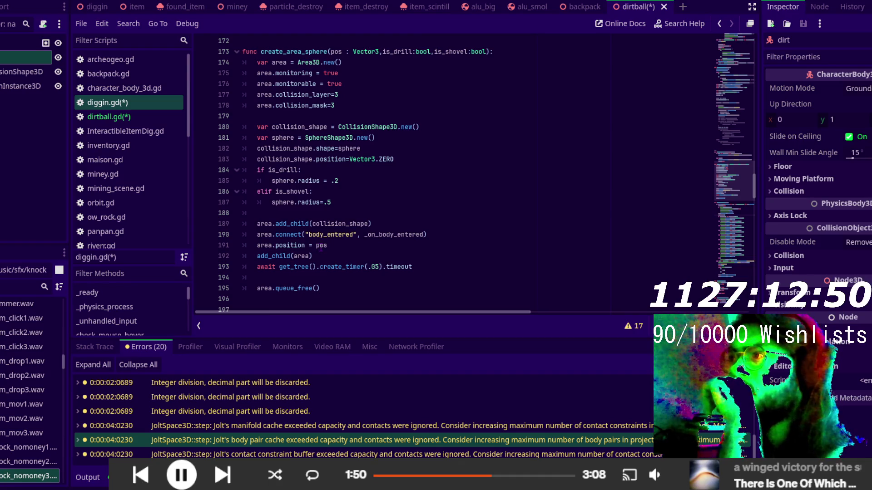
scroll(321, 248, "up", 6)
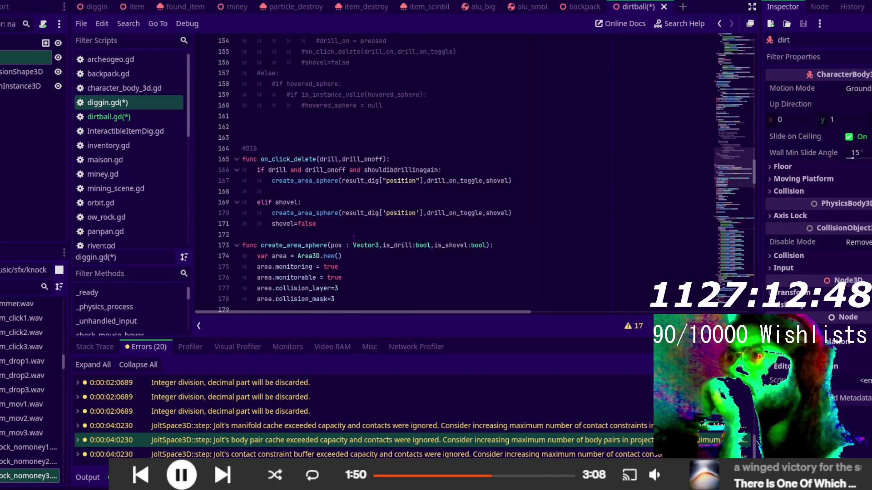
double_click(299, 246)
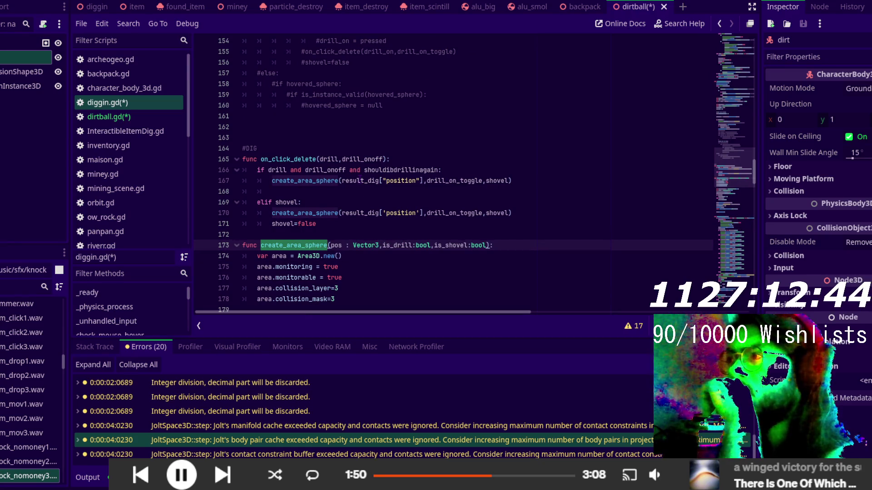
double_click(359, 180)
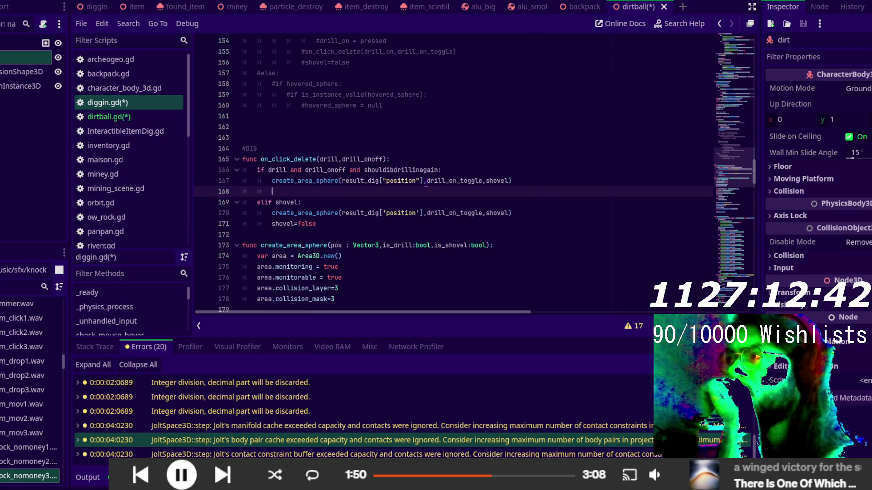
left_click_drag(424, 180, 342, 181)
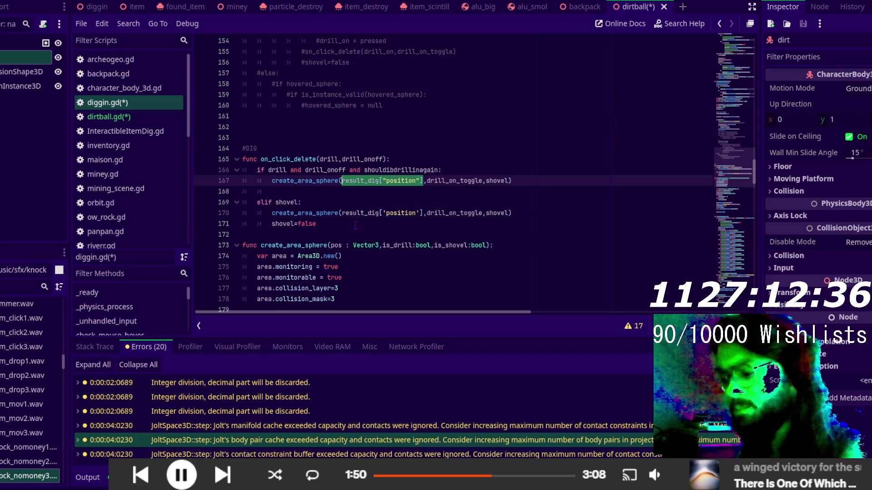
key("ctrl+c")
scroll(358, 257, "down", 8)
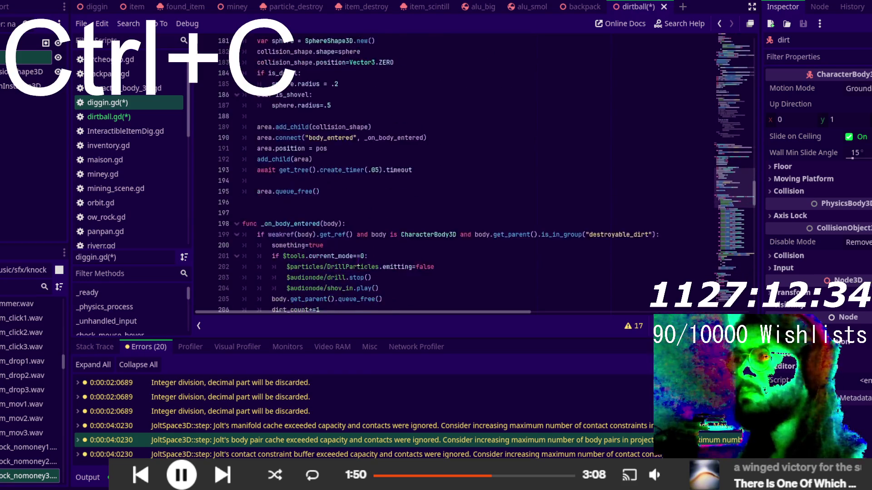
scroll(358, 257, "down", 1)
scroll(340, 214, "down", 1)
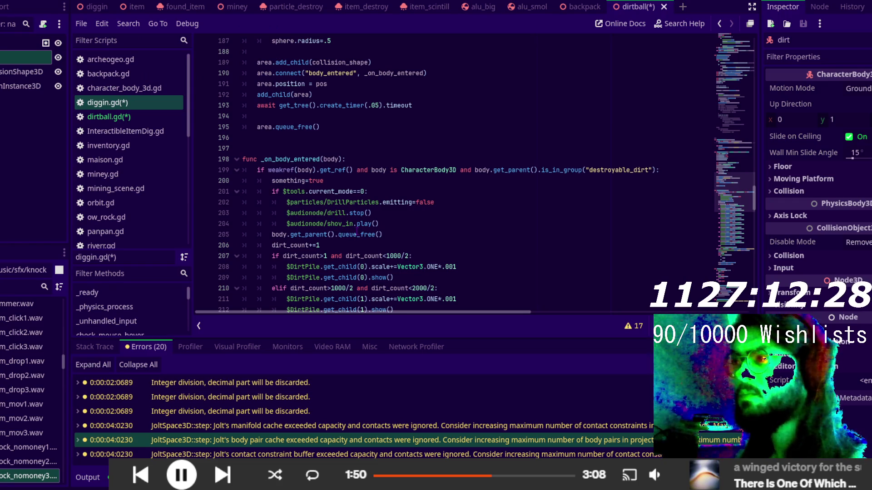
- Add a new line 205 after the shovel sound reading 'if result_dig["position"].get_ref()'
left_click(381, 225)
key("Return")
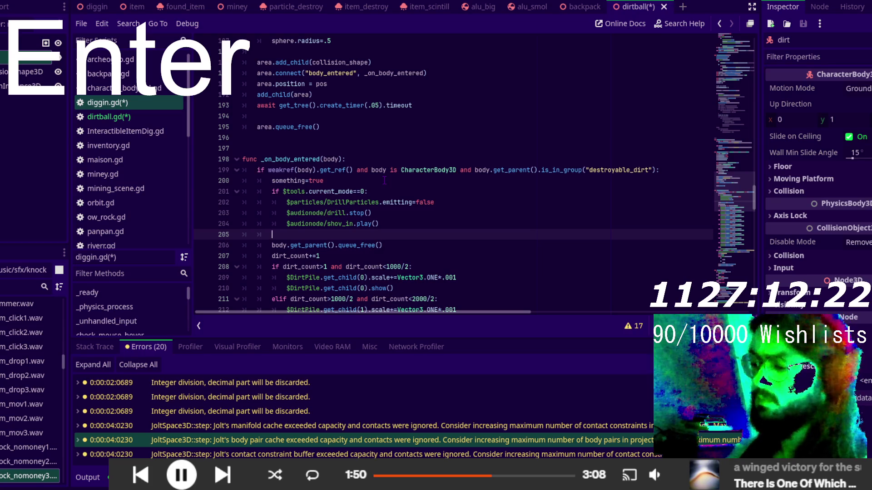
type("if")
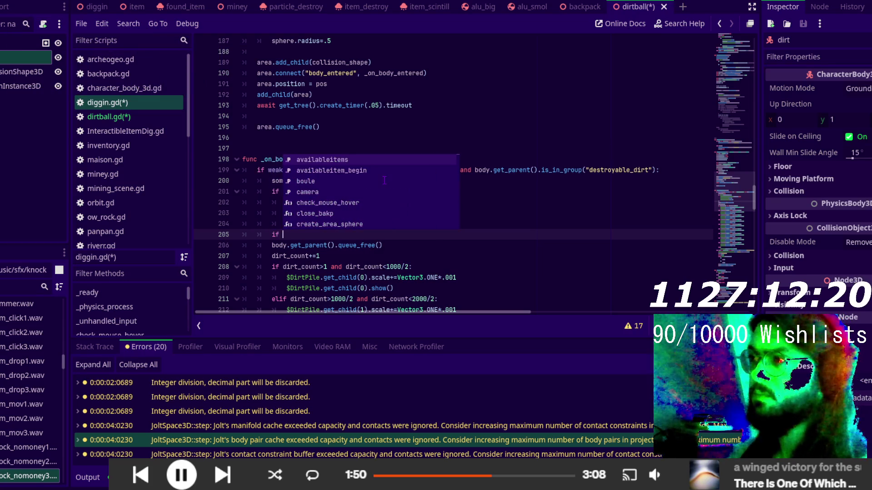
key("ctrl+v")
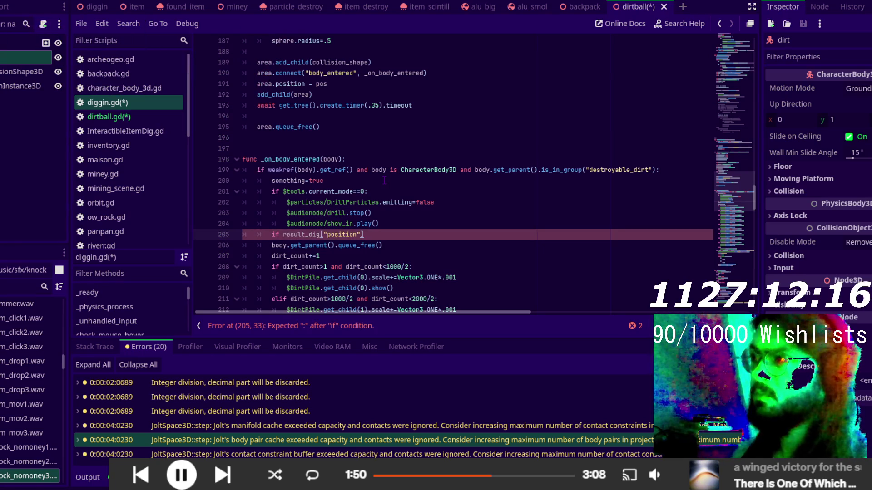
left_click_drag(353, 170, 313, 170)
key("ctrl+c")
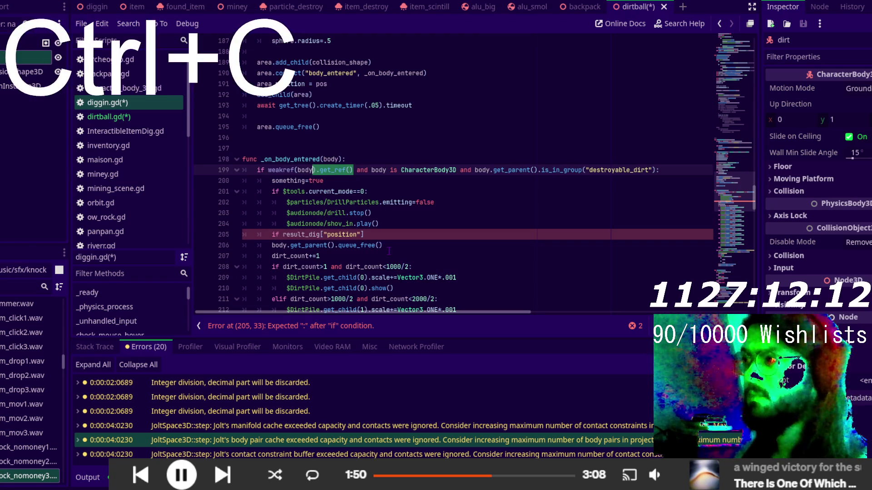
left_click(379, 236)
key("ctrl+v")
- Wrap the dig position in weakref( ) and end the if line with a colon
left_click_drag(268, 170, 298, 170)
key("ctrl+c")
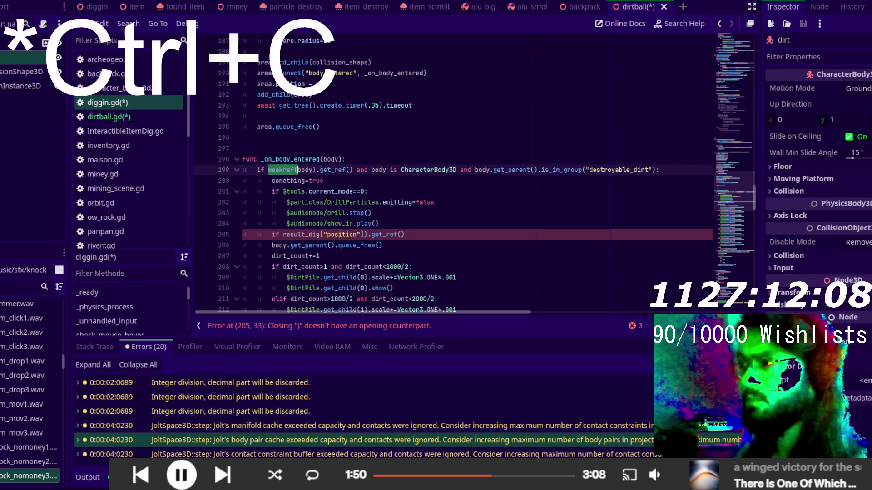
left_click(284, 234)
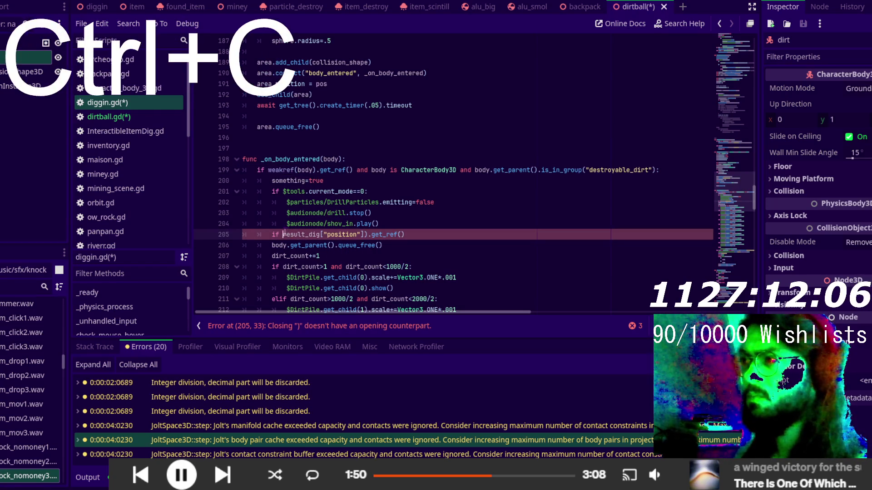
key("ctrl+v")
left_click(457, 231)
type(":")
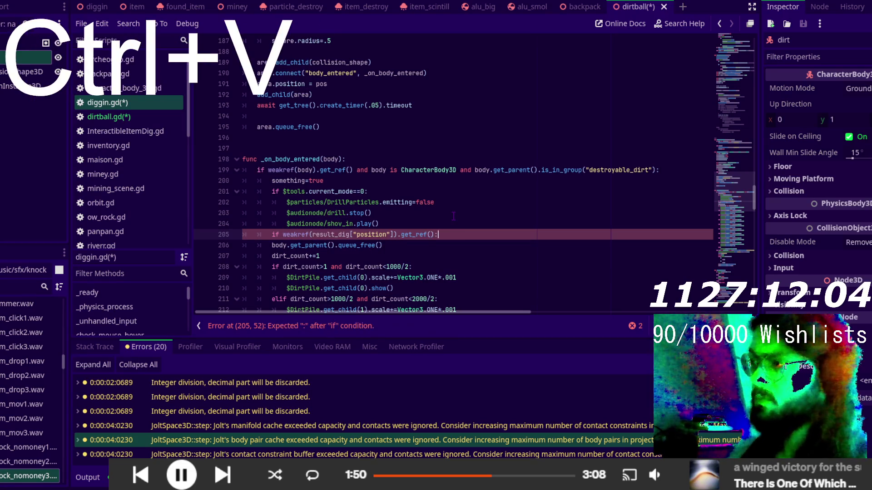
key("Return")
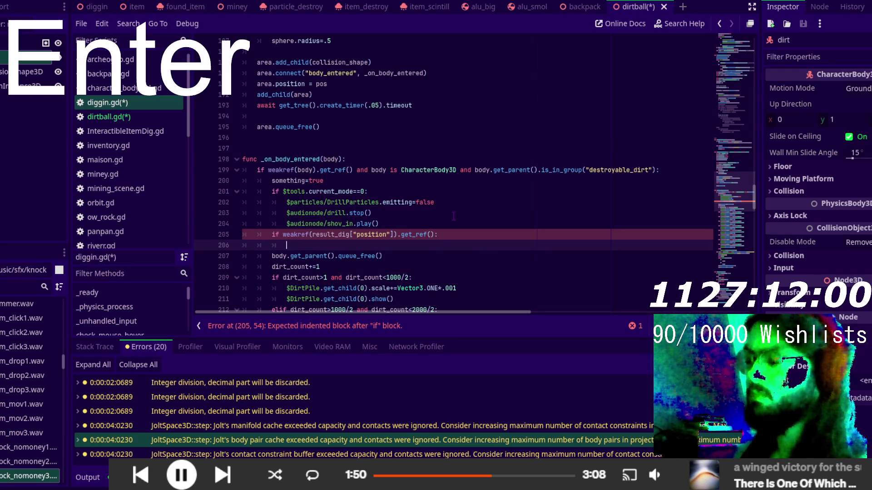
- Declare var ten:Tween=create_tween() inside the new if block
type("var t")
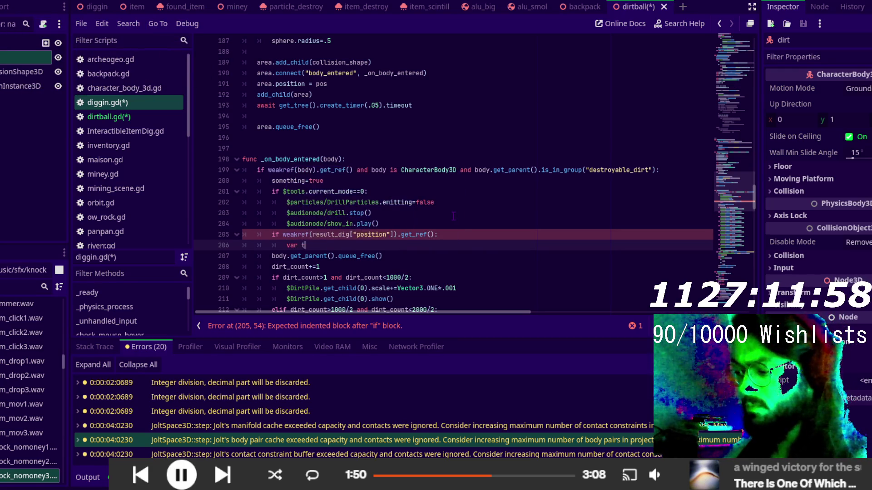
type("en")
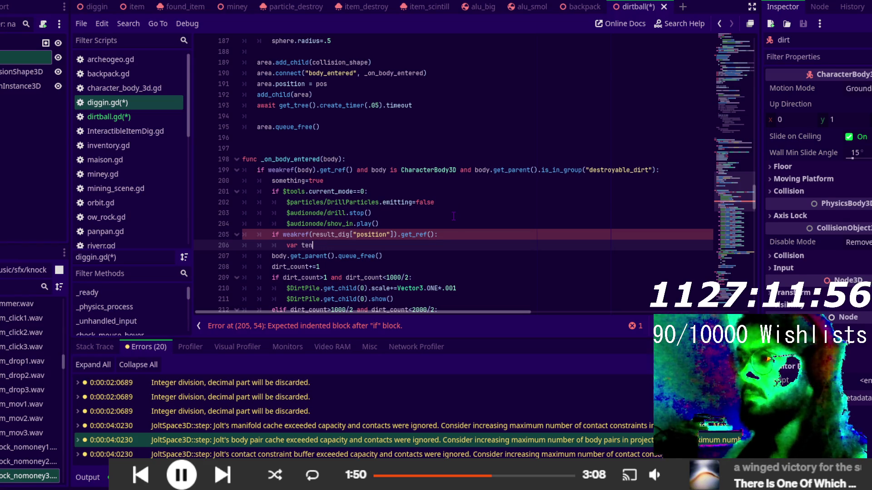
type(":Twee")
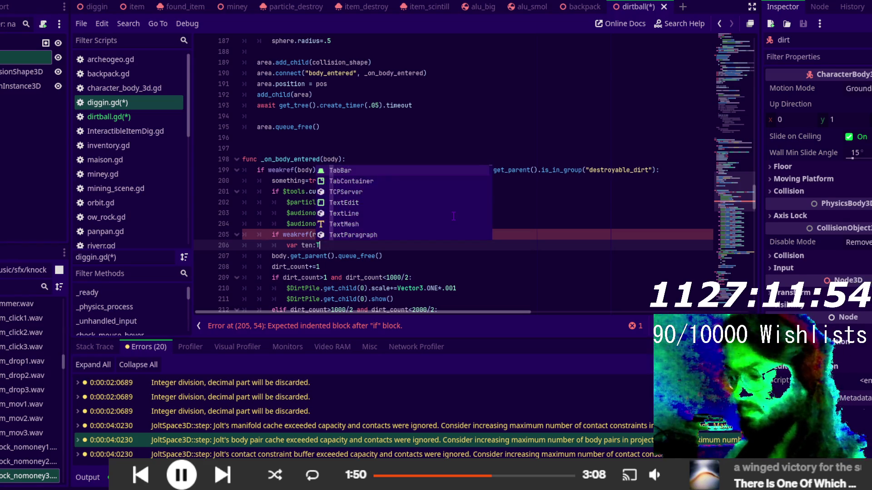
key("Return")
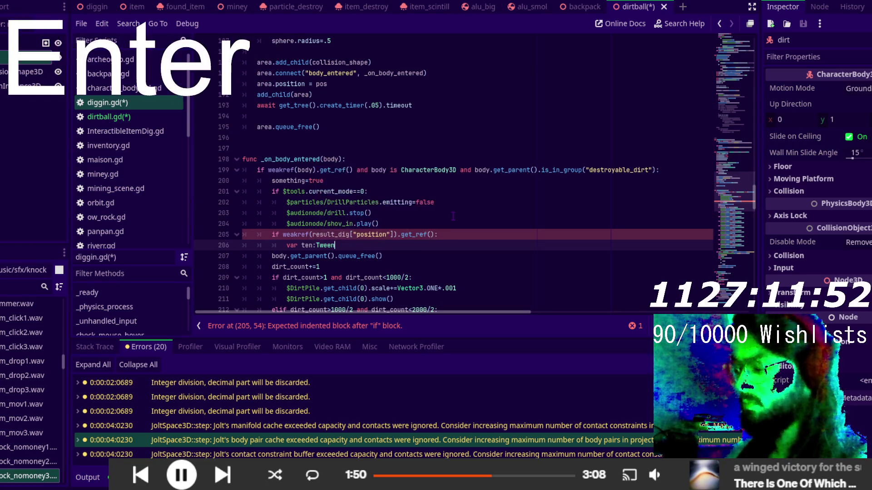
type("=cre")
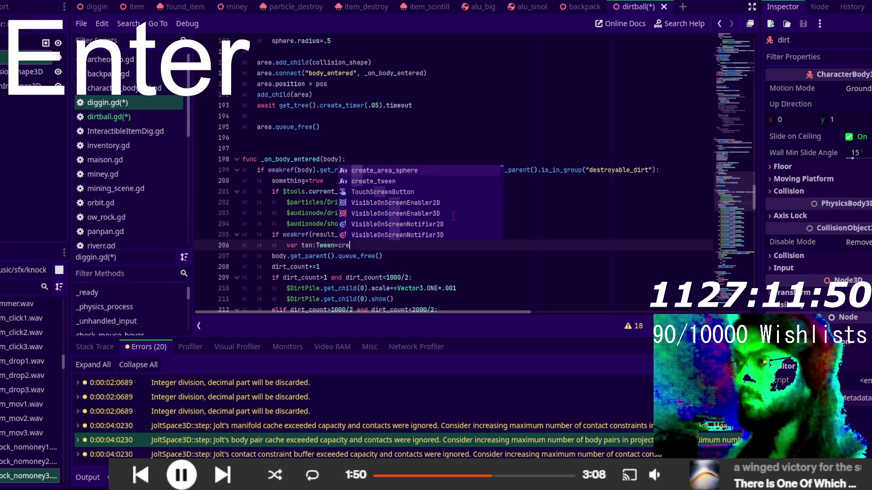
key("Down")
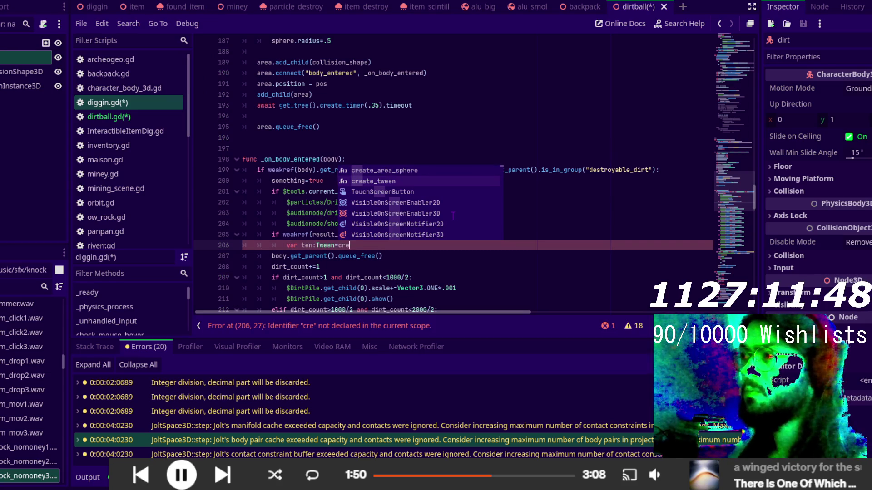
key("Return")
key("Return")
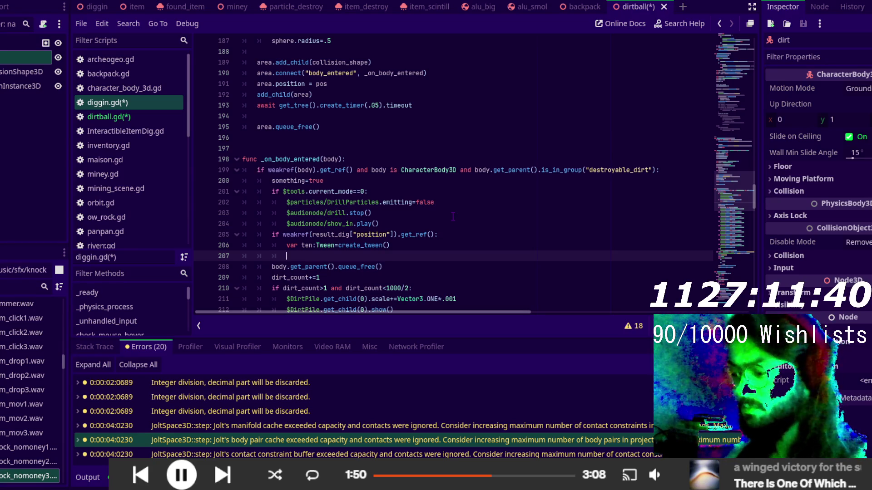
- Add an empty ten.tween_property() call and copy body.get_parent() from line 199
type("ten.tw")
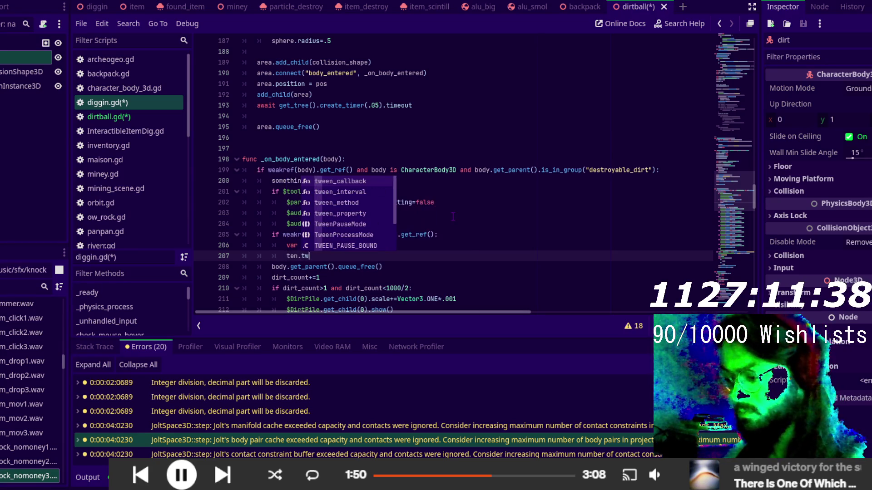
type("e")
key("Down")
key("Down")
key("Down")
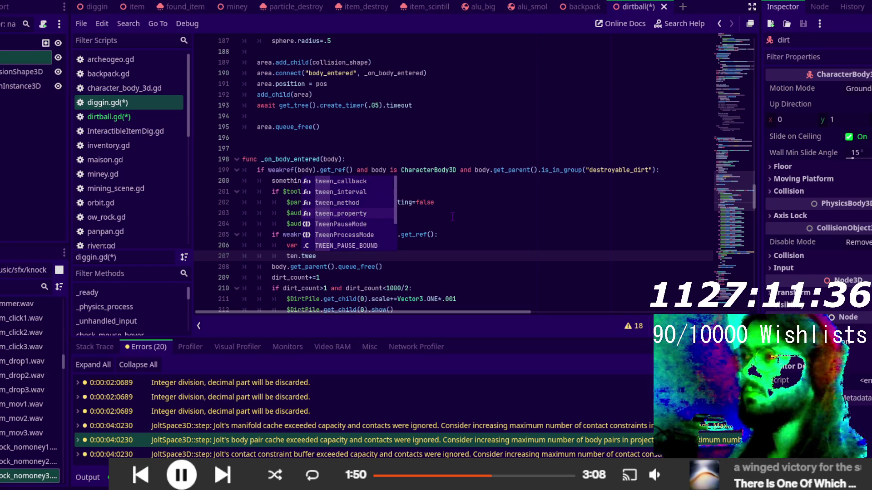
key("Return")
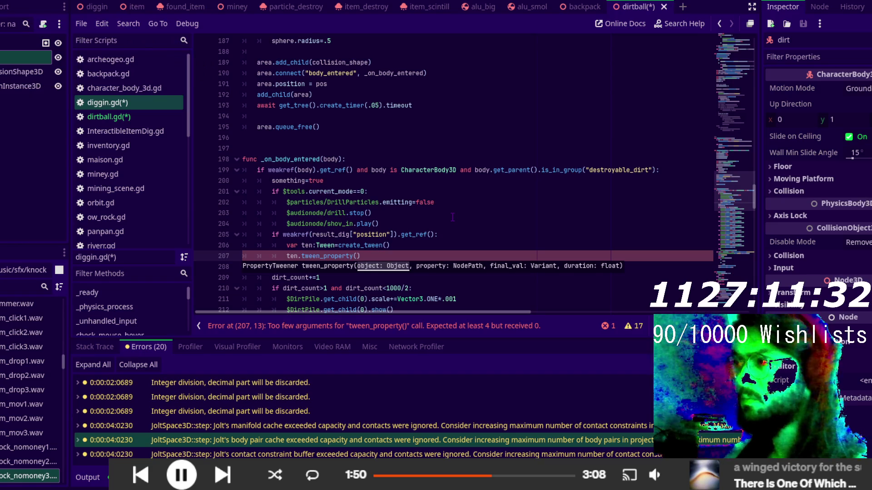
left_click_drag(475, 170, 541, 170)
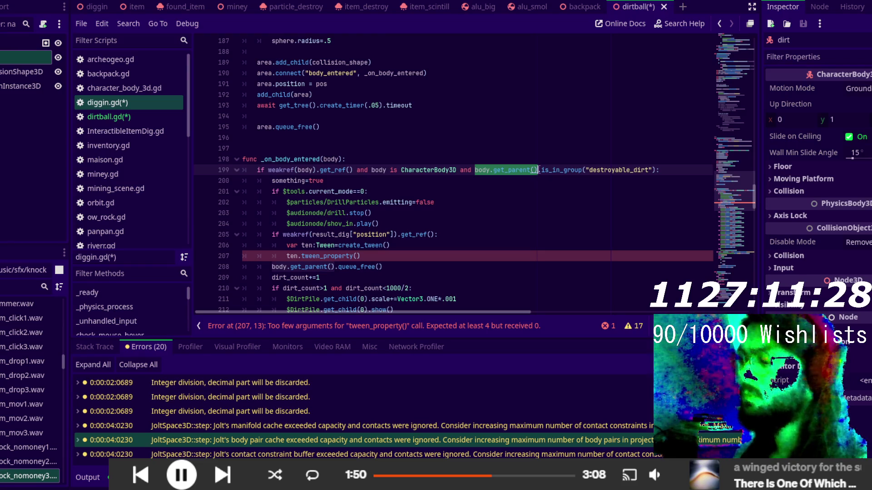
key("ctrl+c")
left_click(358, 256)
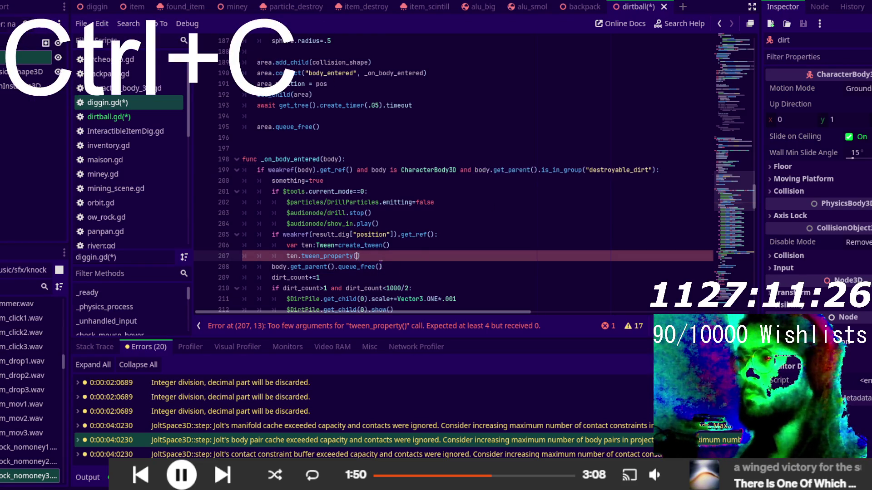
- Fill in body.get_parent() and "position" as the first tween_property arguments
key("ctrl+v")
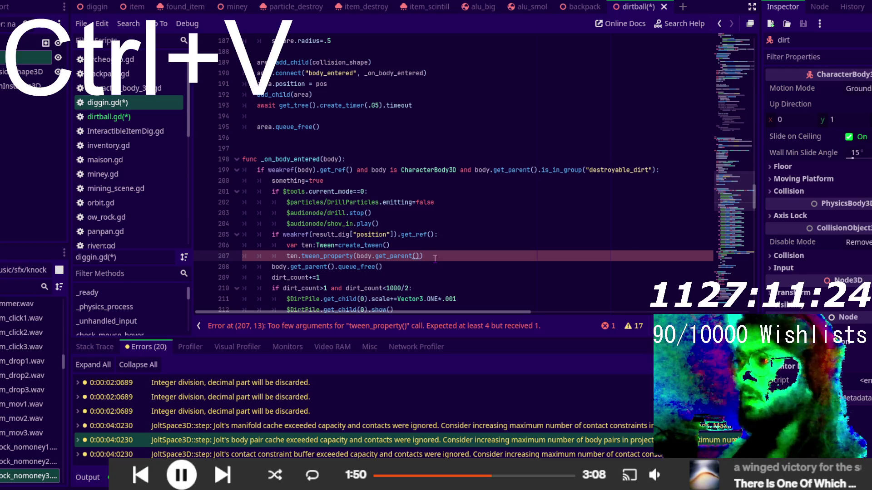
type(",")
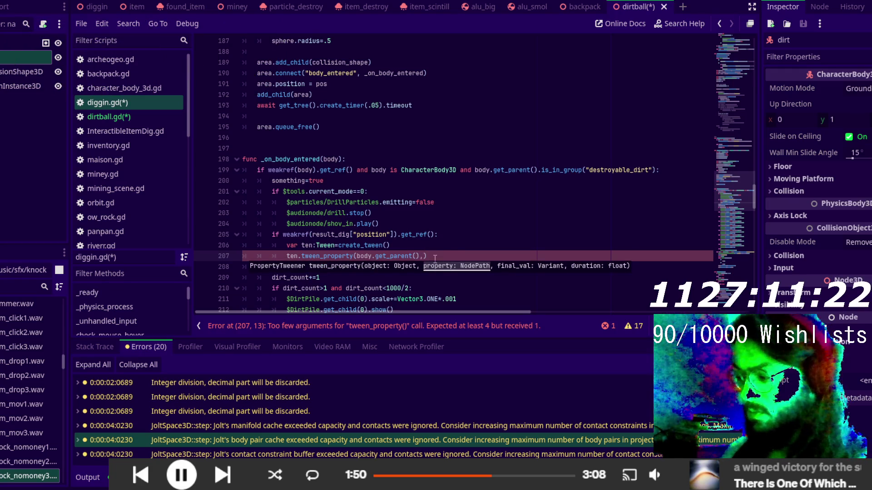
type("\"pos")
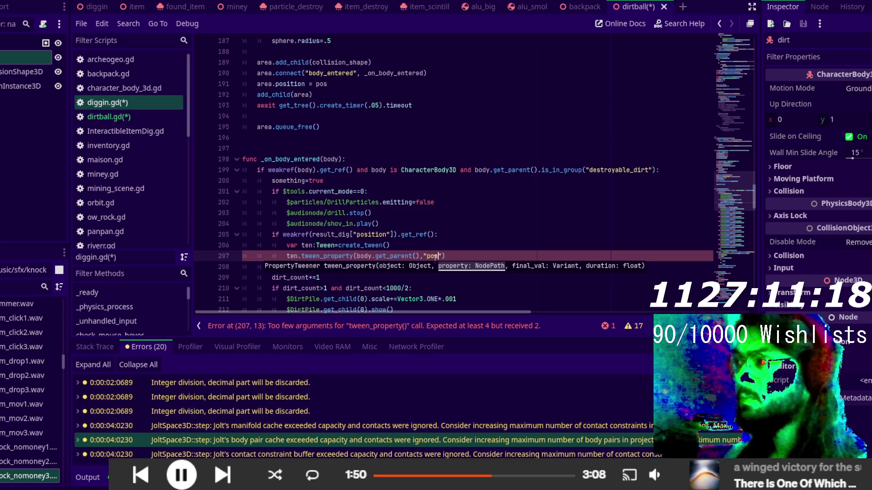
type("ition")
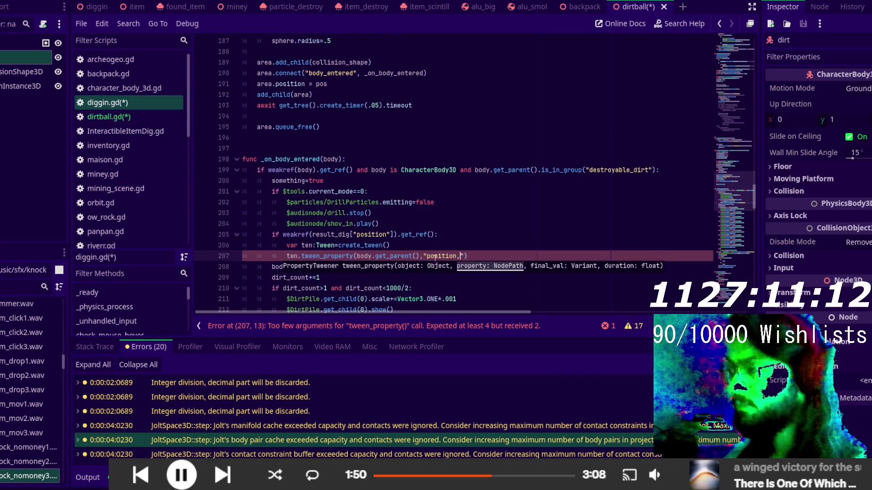
type(",")
key("BackSpace")
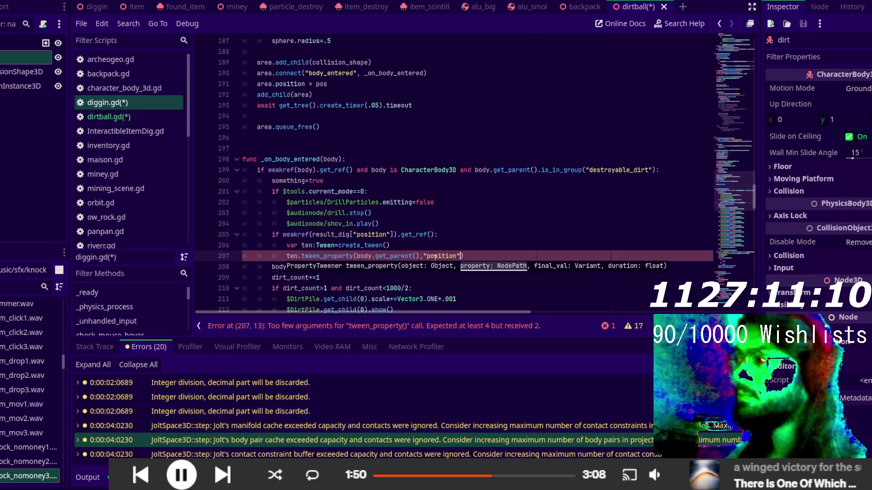
type(",")
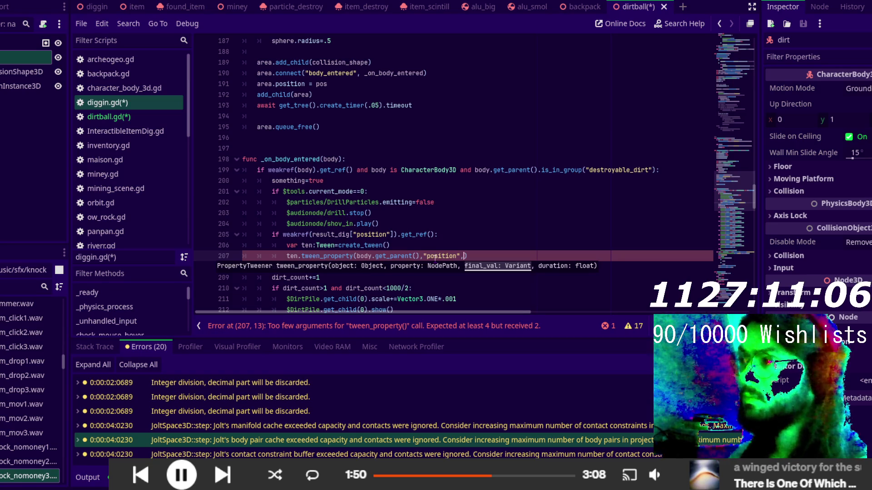
- Add result_dig["position"] as the final value and .3 as the duration
left_click(383, 233)
left_click_drag(393, 235, 312, 234)
key("ctrl+c")
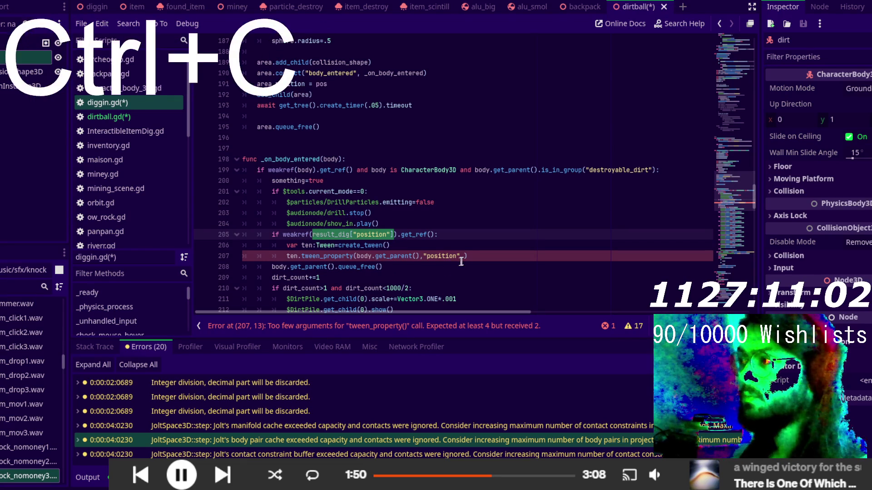
left_click(464, 256)
key("ctrl+v")
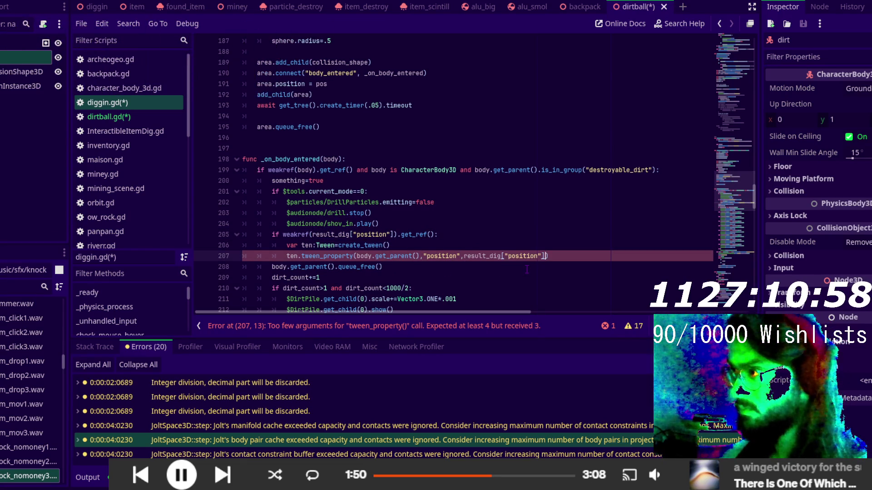
type(",")
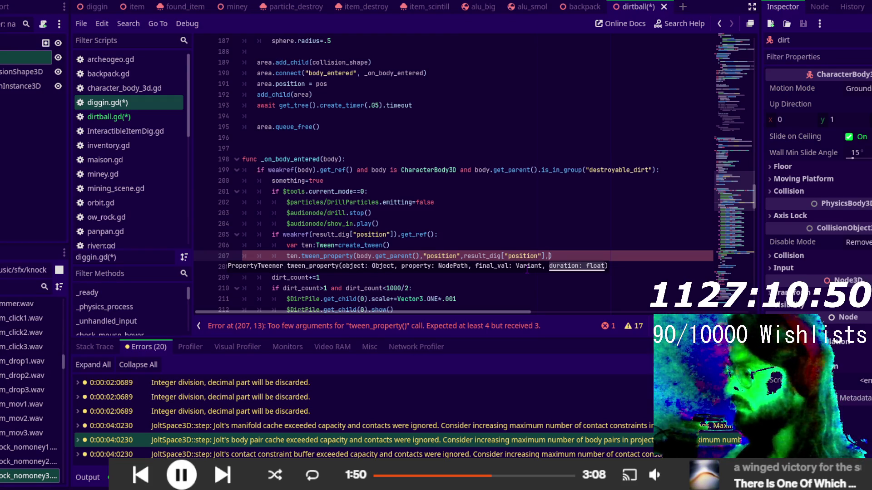
type(".3")
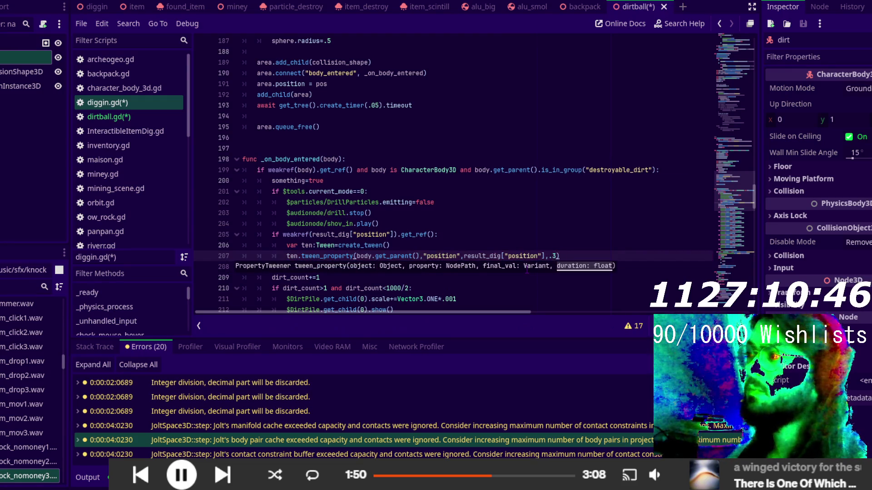
key("Return")
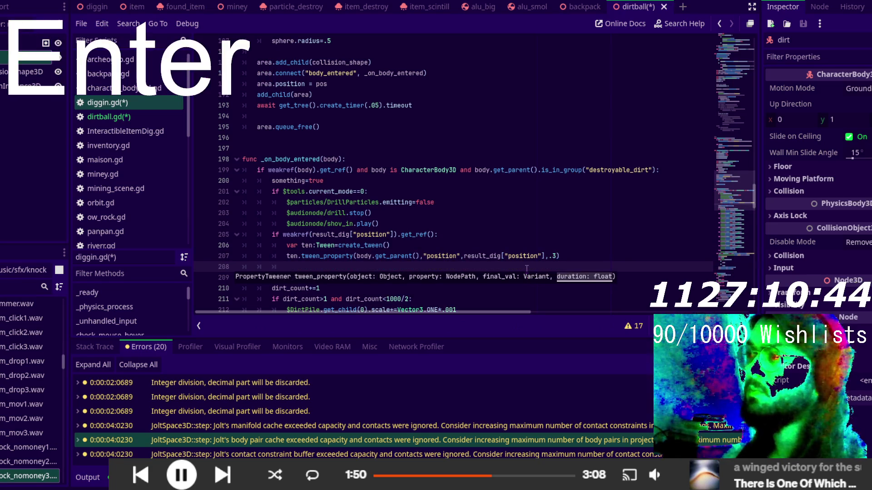
- Add 'await ten.finished' on line 208 and save the script and scene
type("aw")
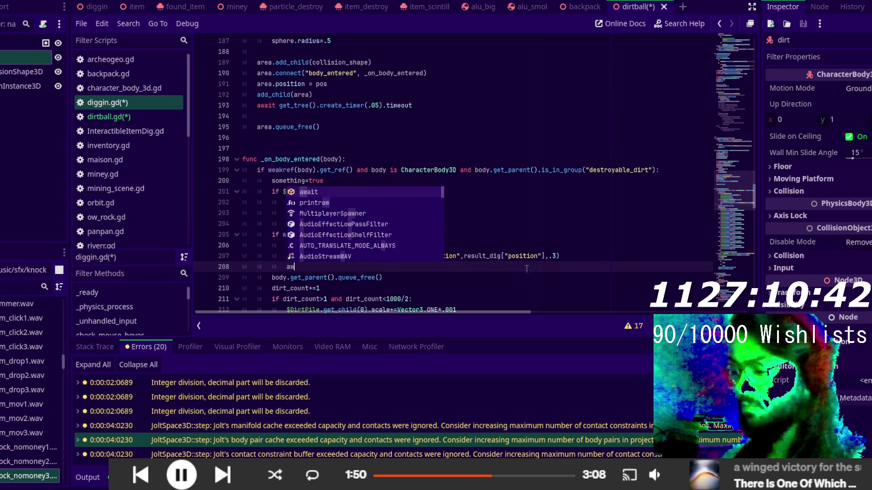
type("ait te")
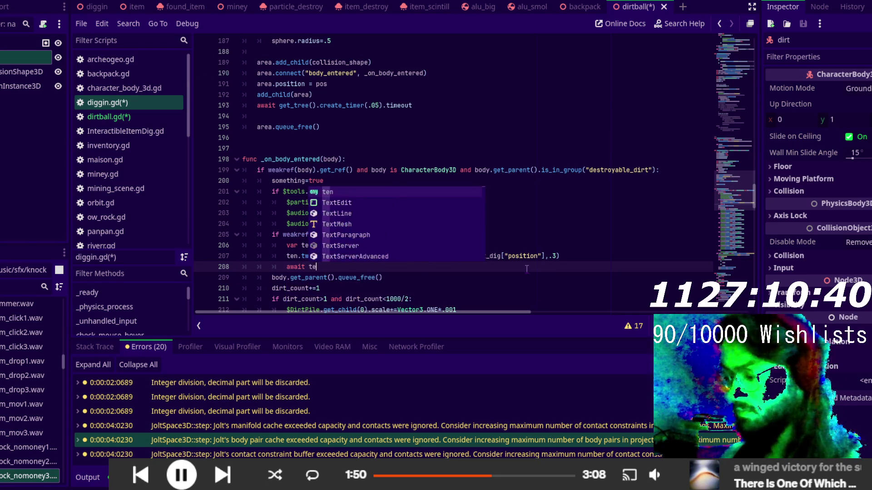
type("n.")
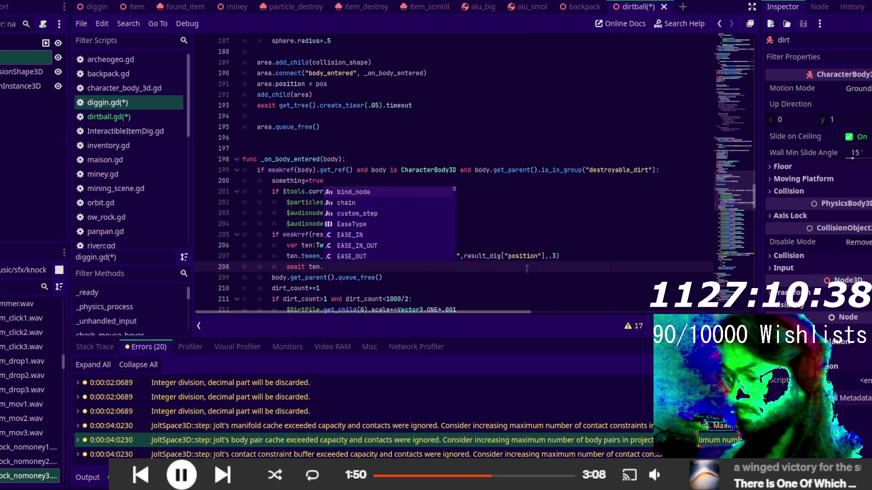
type("fin")
key("Return")
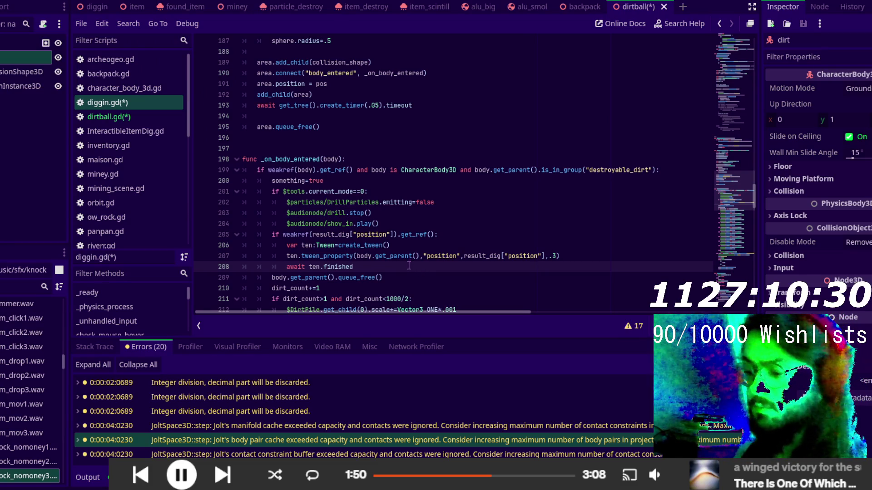
key("ctrl+s")
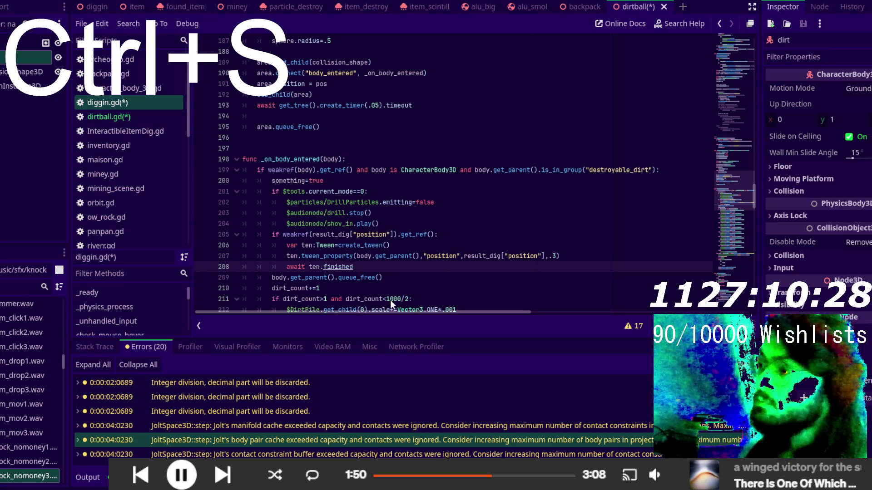
key("ctrl+s")
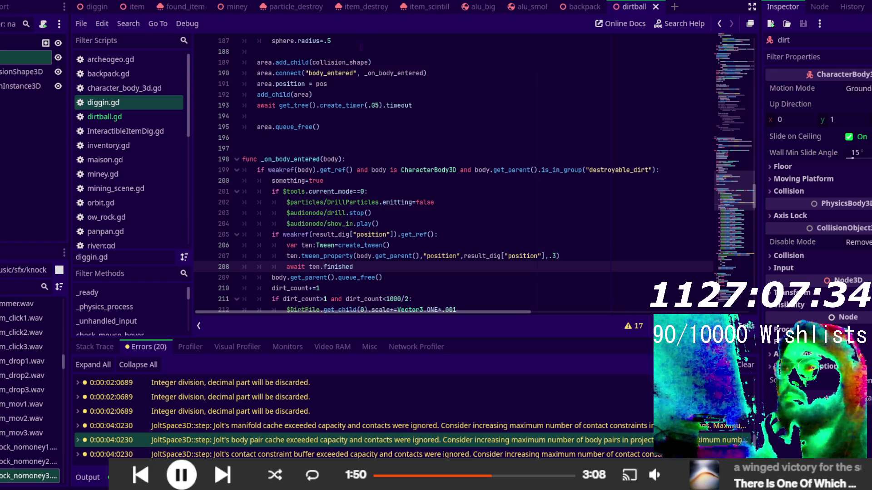
- Switch from the script editor to the 3D view of the dirtball scene
key("ctrl+F2")
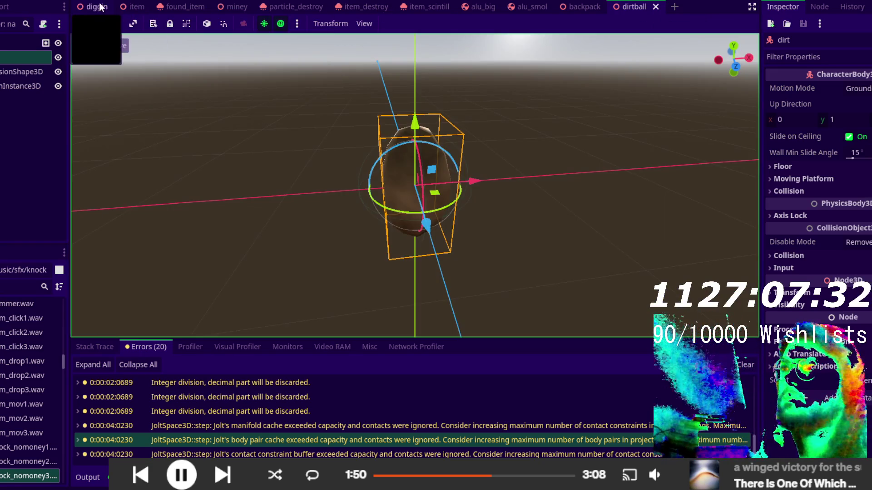
- Open the diggin scene, select the ground5 box and enable its Use Collision
left_click(93, 6)
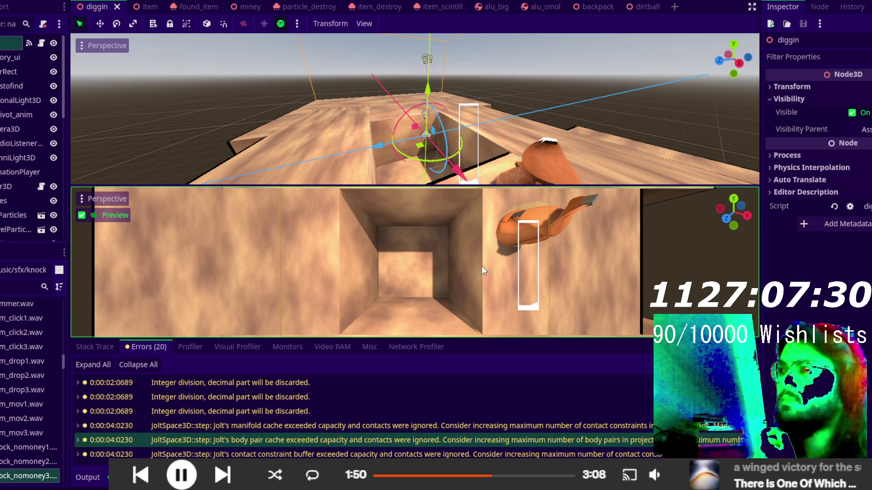
left_click(489, 146)
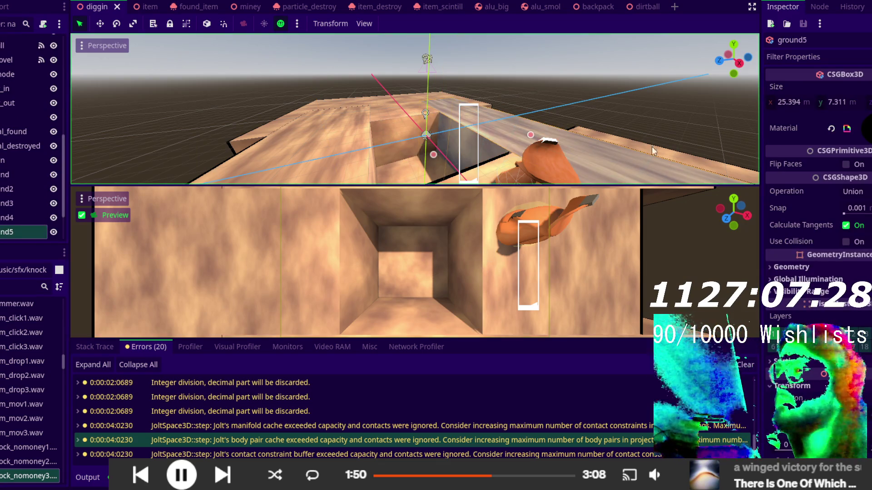
scroll(826, 172, "down", 2)
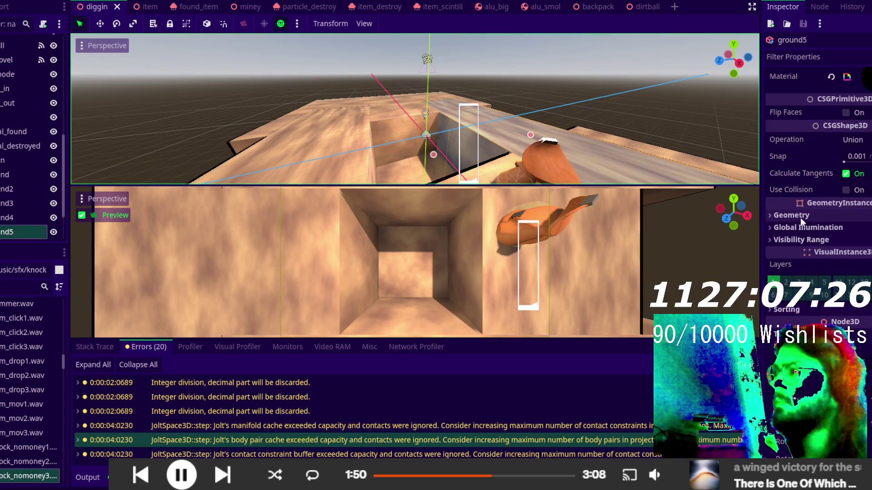
scroll(800, 217, "down", 3)
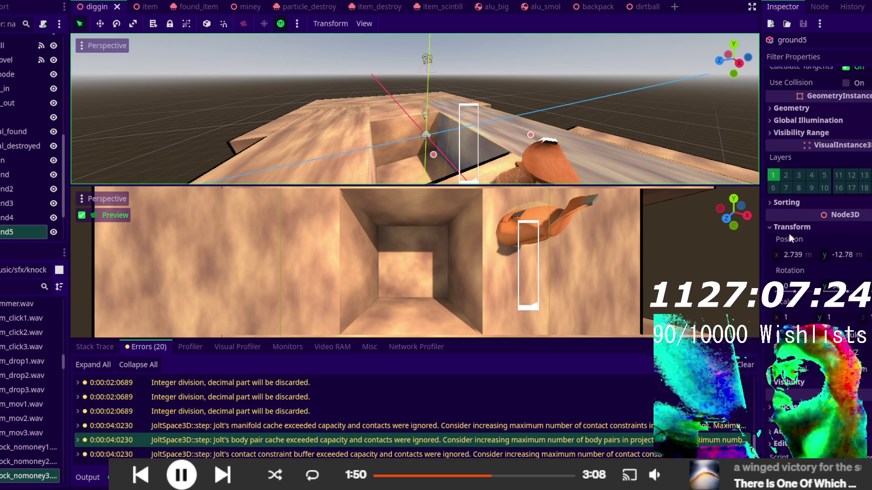
scroll(784, 223, "up", 4)
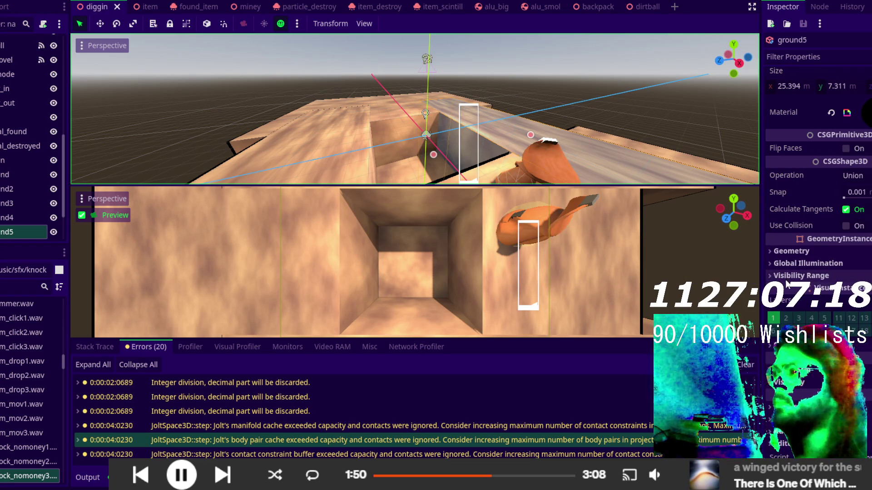
scroll(781, 259, "up", 1)
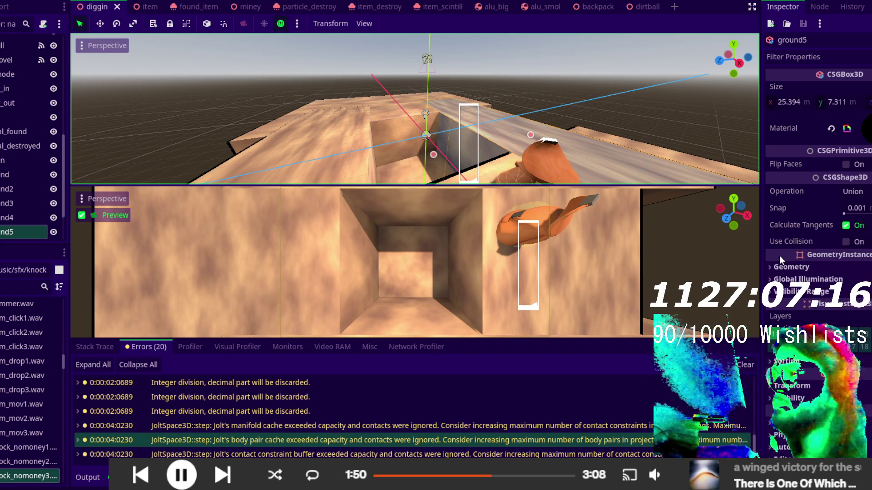
scroll(786, 272, "down", 1)
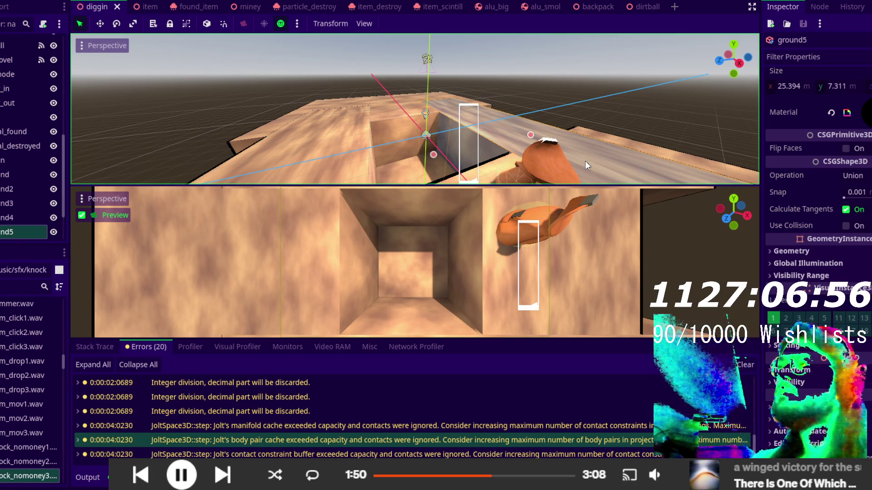
left_click(848, 226)
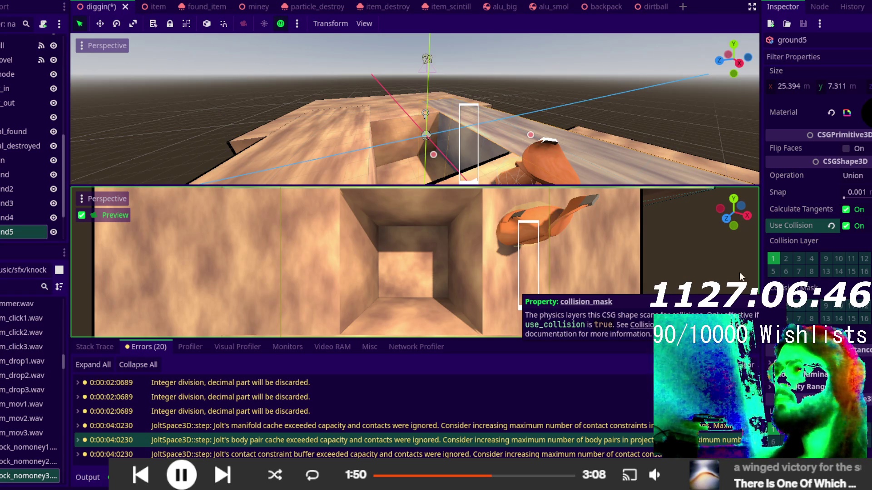
- Inspect the settings of the ground2 and ground4 blocks
left_click(381, 122)
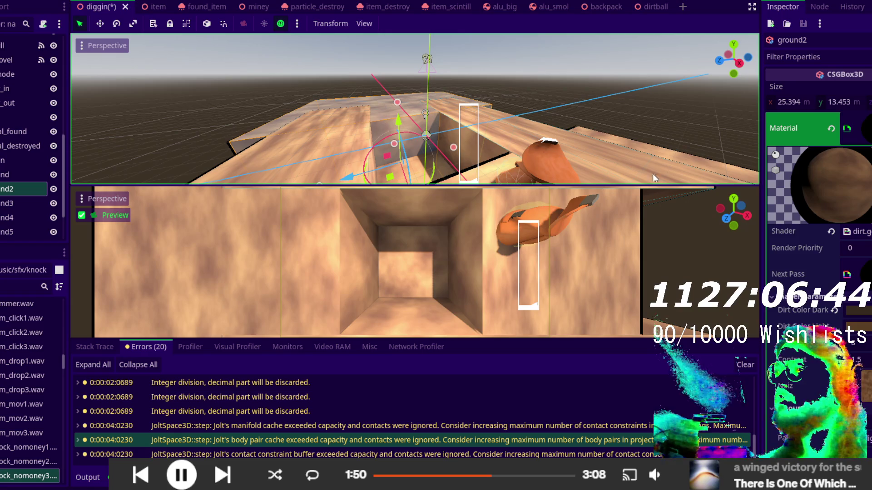
scroll(847, 289, "down", 3)
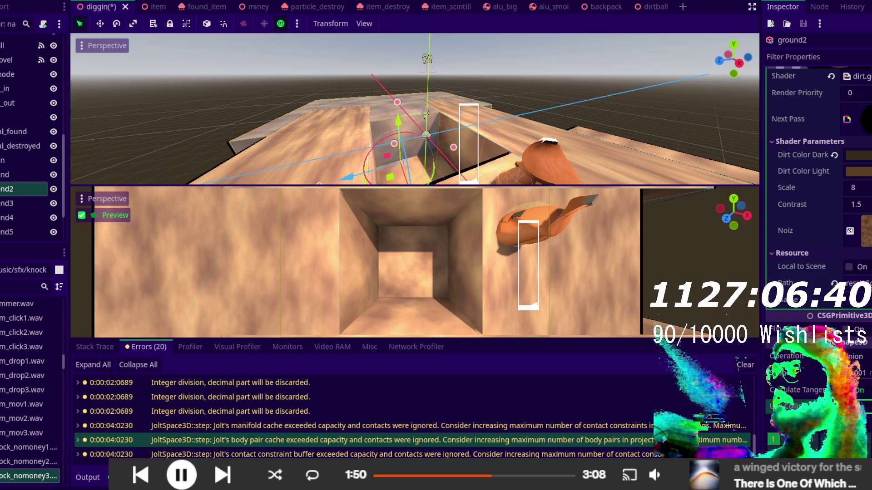
left_click(352, 152)
scroll(807, 376, "down", 3)
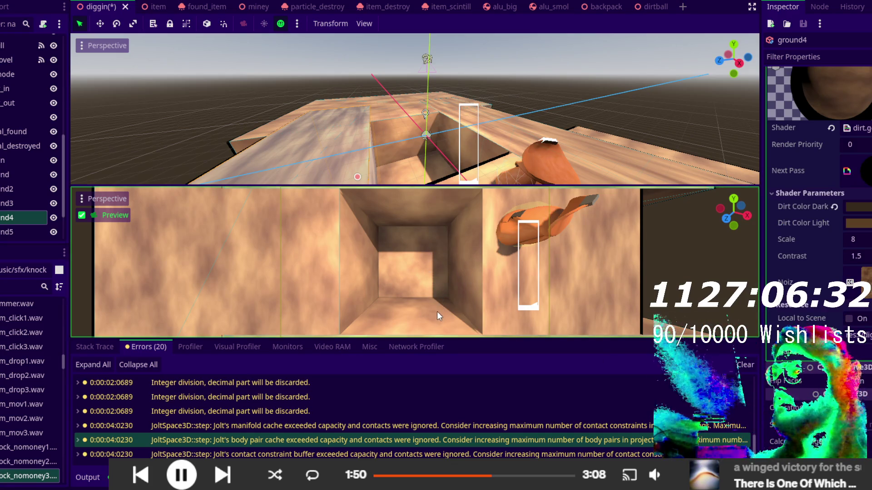
- Enable Use Collision on the ground3 block and the main ground block
left_click(430, 301)
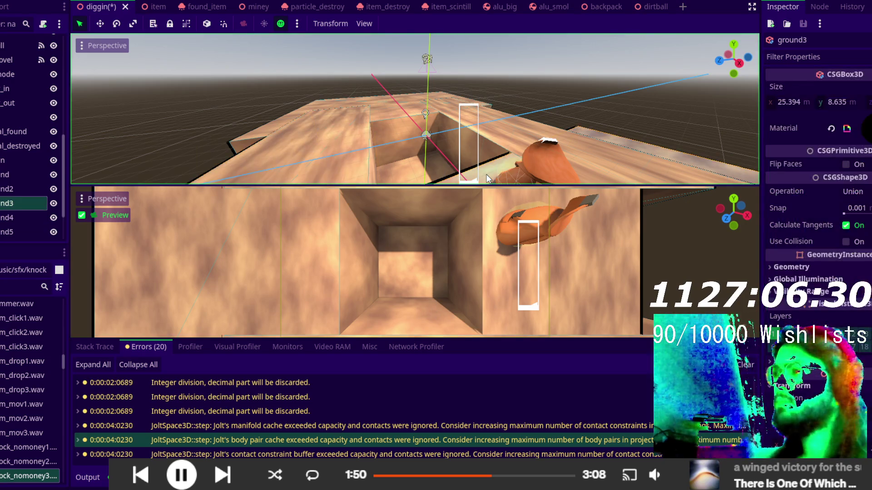
scroll(792, 281, "up", 5)
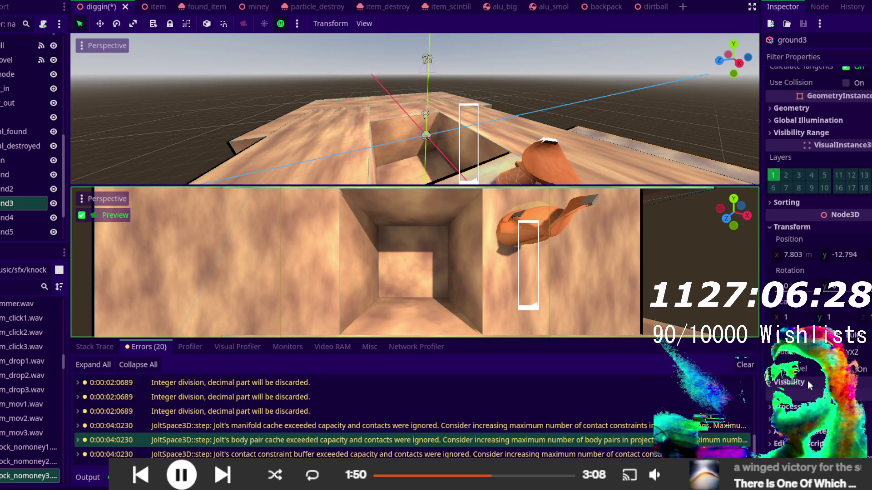
left_click(845, 187)
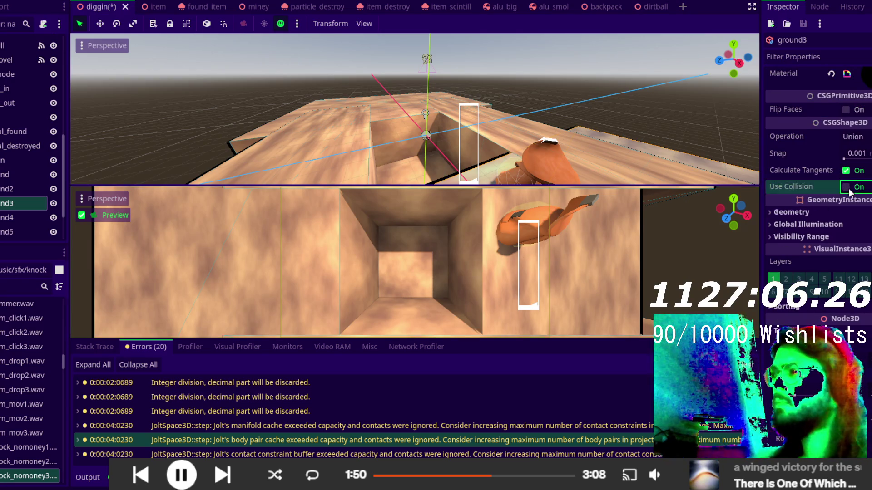
left_click(410, 165)
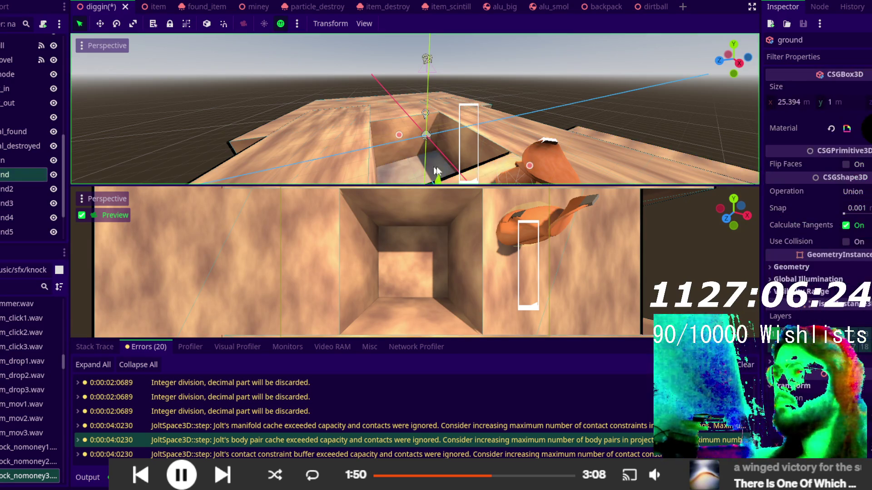
left_click(846, 242)
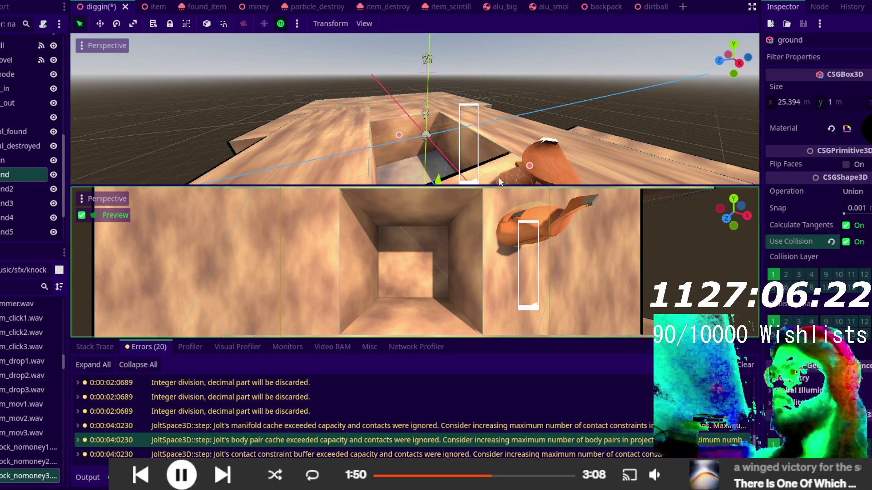
scroll(472, 179, "up", 5)
scroll(472, 182, "down", 10)
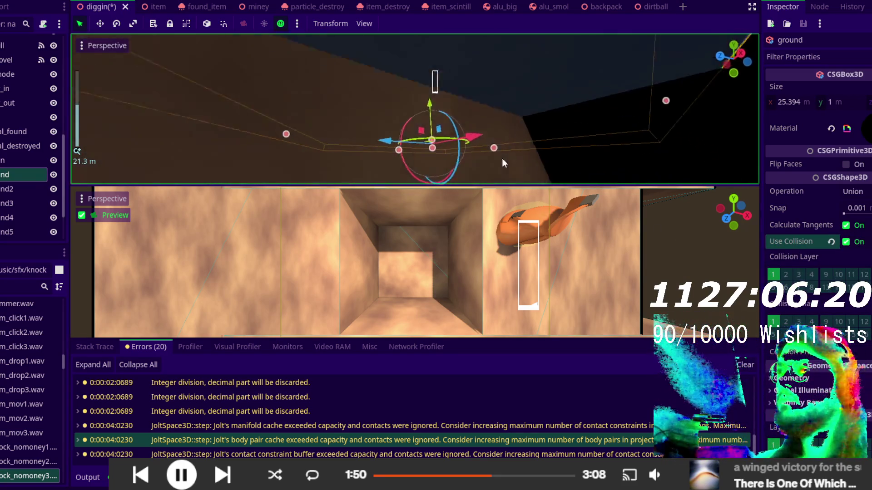
scroll(481, 155, "up", 4)
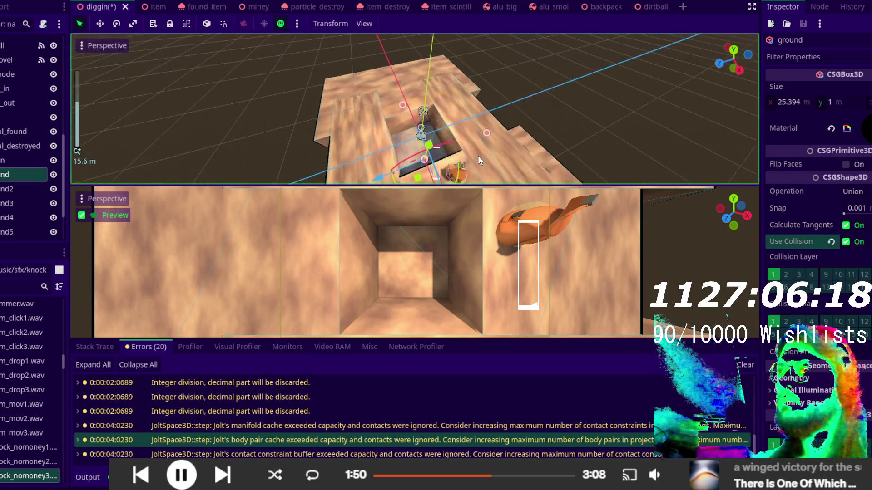
scroll(480, 122, "up", 4)
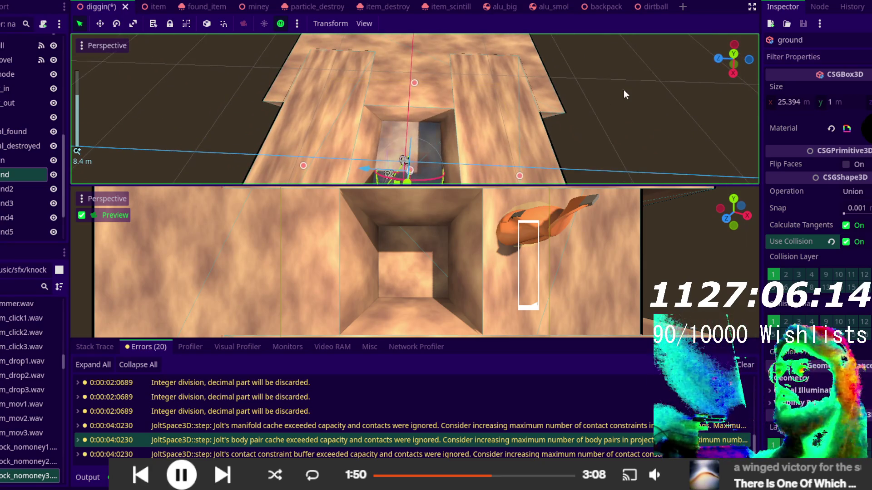
left_click(627, 96)
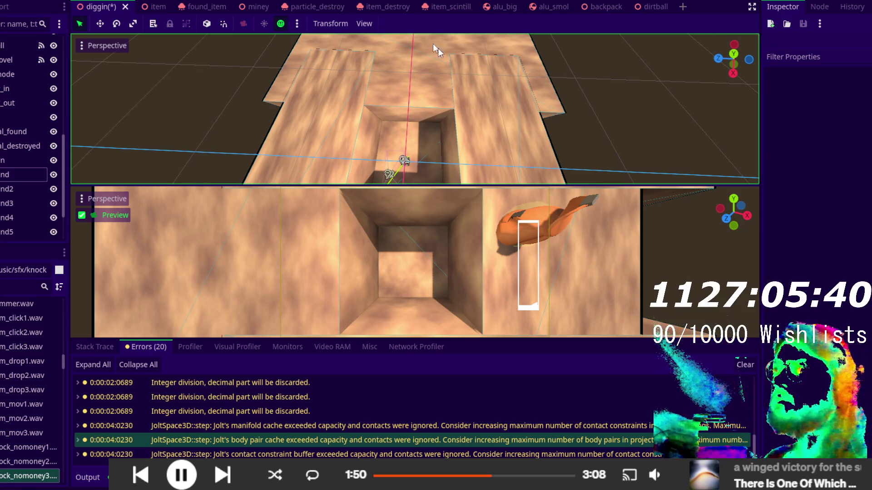
- Switch the editor to 2D view to show the diggin HUD counters and tool icons
key("ctrl+F1")
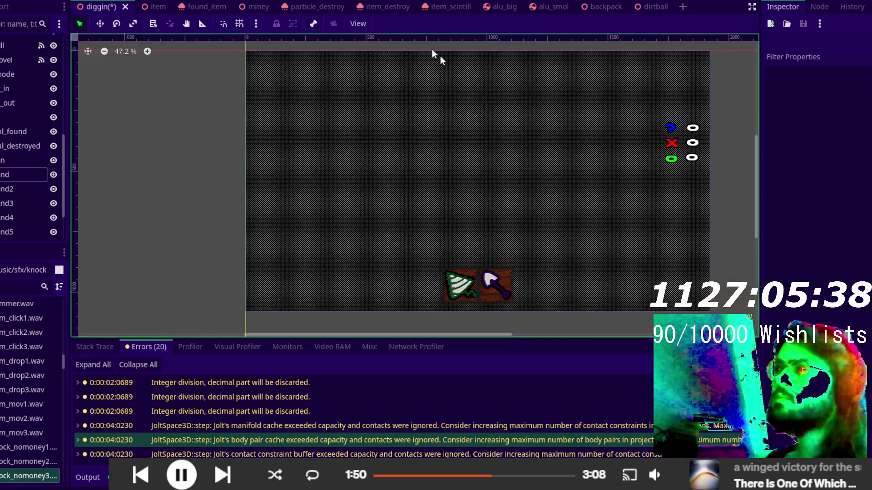
- Drag the itemstofind counter label lower on the right, leaving autowrap Off
left_click(670, 143)
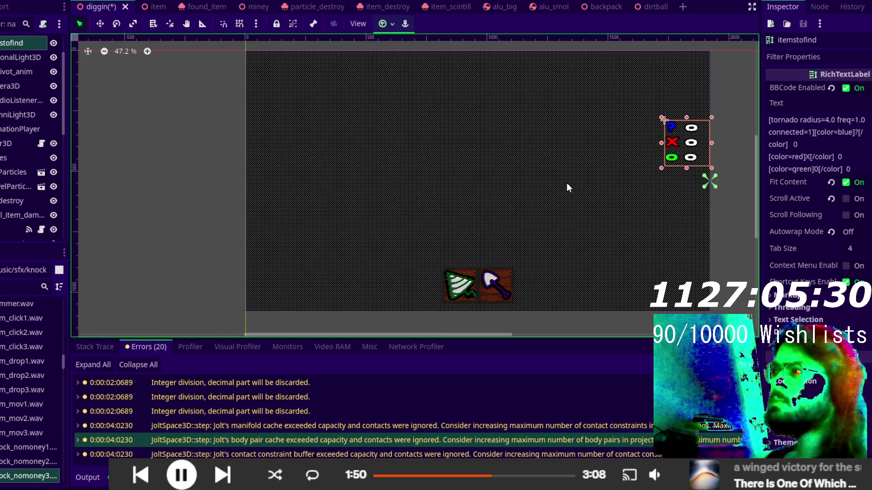
mouse_move(697, 154)
left_mouse_down()
mouse_move(691, 181)
mouse_move(633, 181)
mouse_move(660, 183)
left_mouse_up()
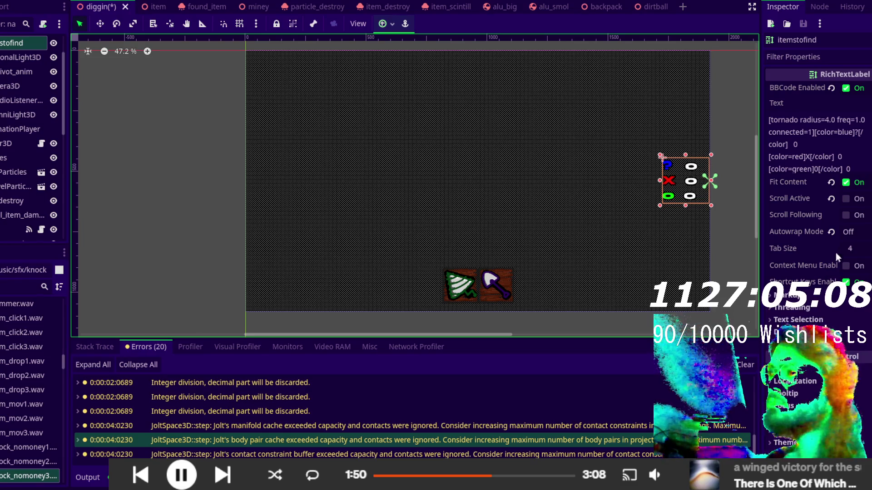
left_click(859, 232)
left_click(853, 232)
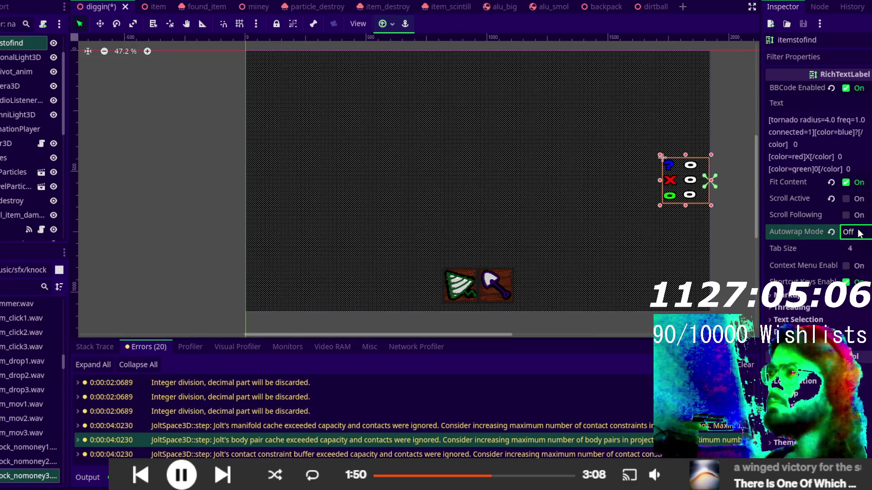
- Toggle the label's Fit Content off and back on, then review its Markup and Layout properties
left_click(845, 183)
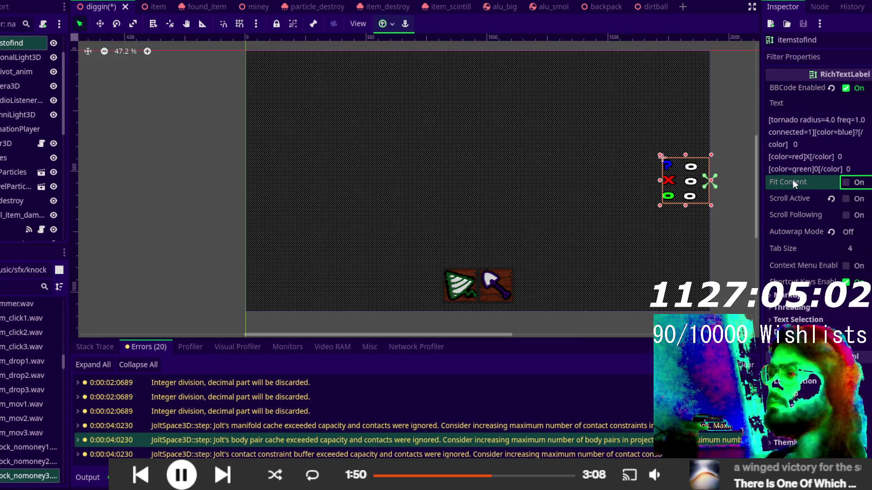
mouse_move(792, 181)
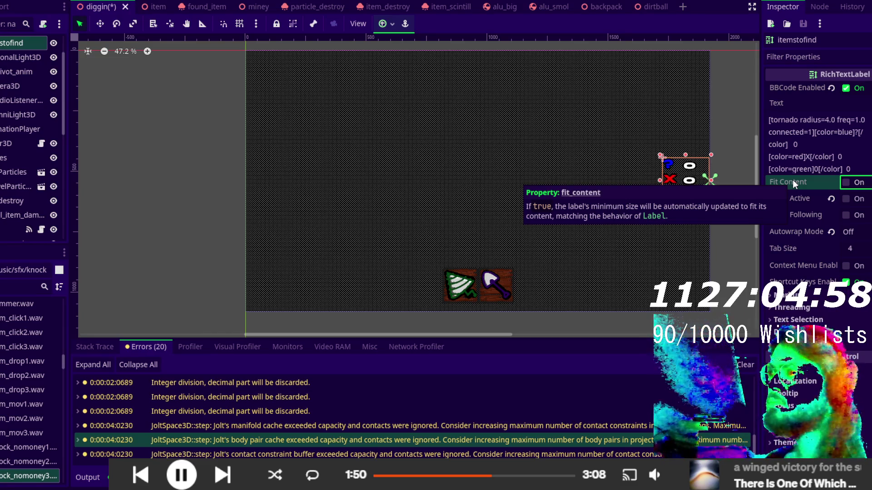
left_click(846, 182)
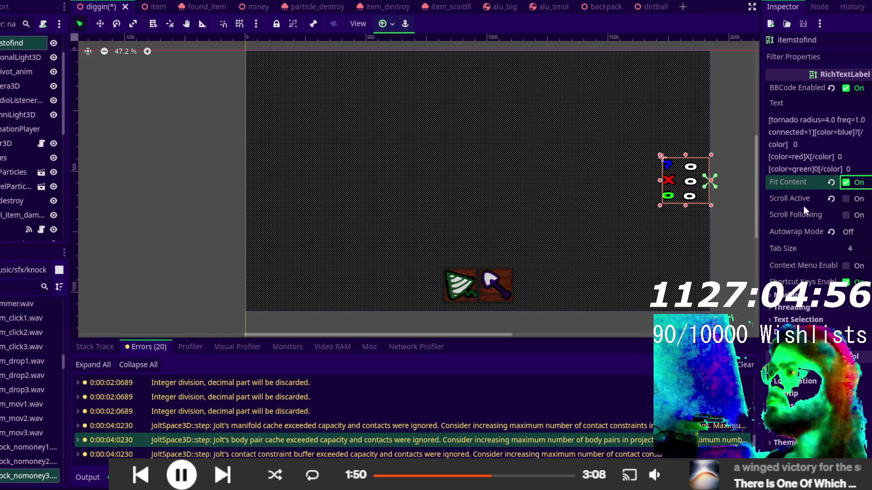
scroll(804, 206, "down", 2)
left_click(788, 244)
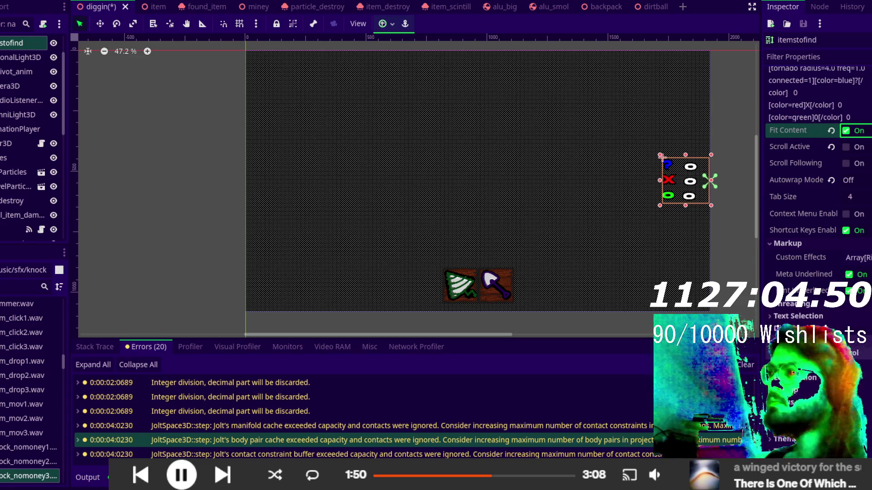
scroll(782, 319, "up", 2)
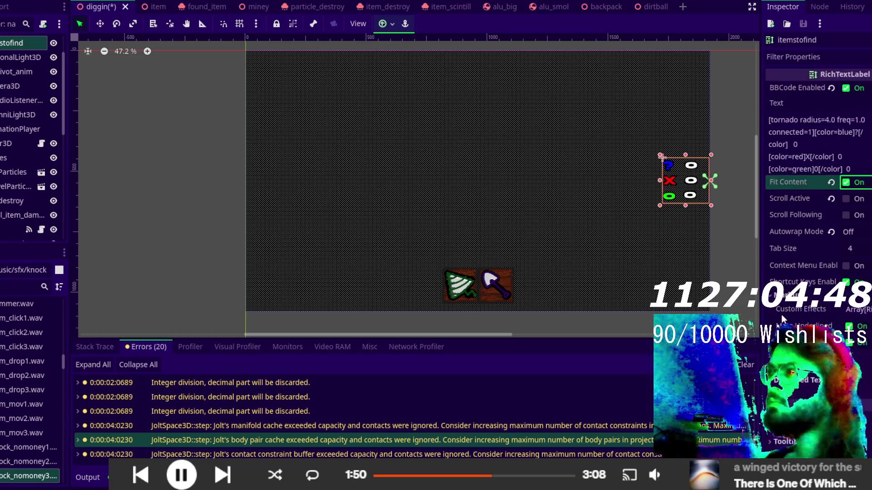
scroll(782, 318, "down", 7)
left_click(788, 234)
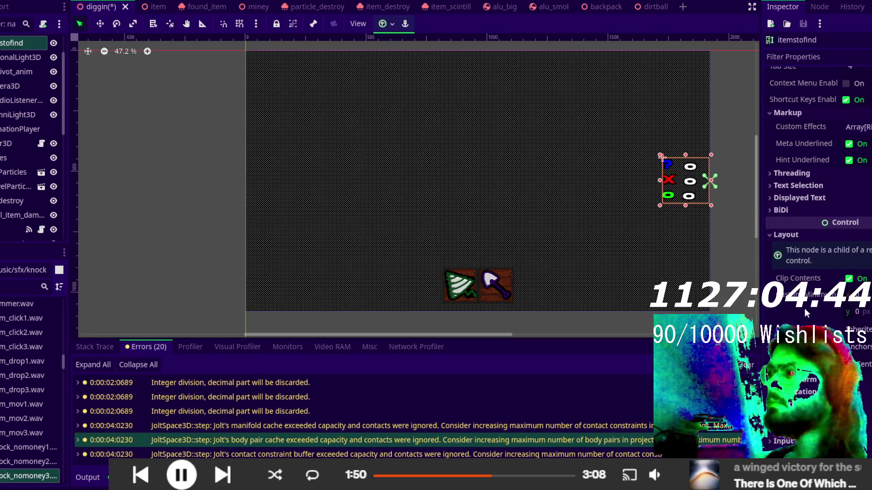
scroll(806, 313, "down", 2)
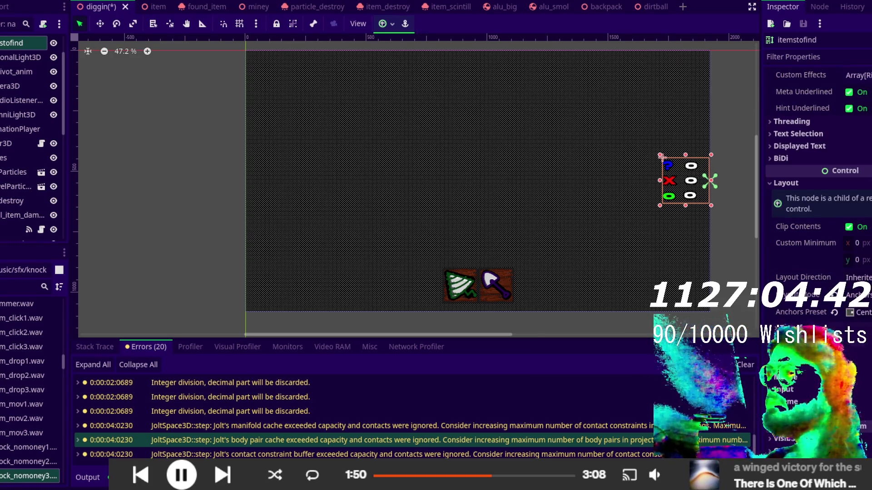
scroll(806, 300, "up", 10)
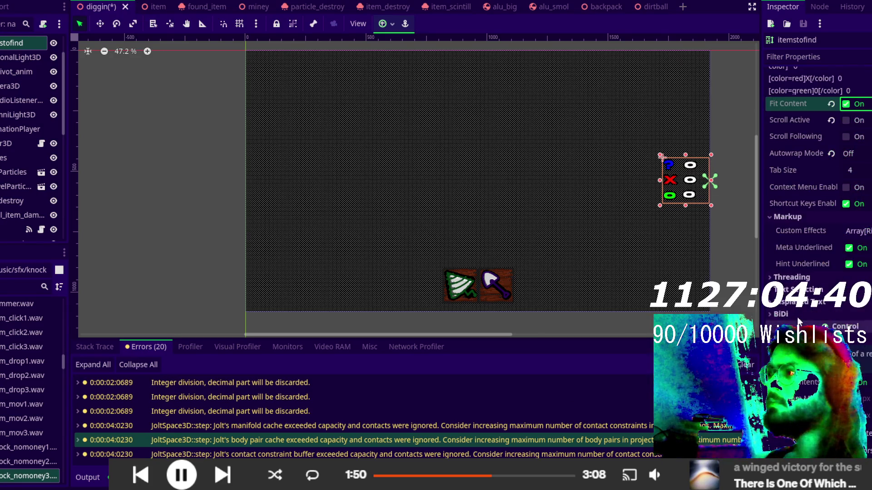
- Deselect the counter label and save the diggin scene
left_click(743, 253)
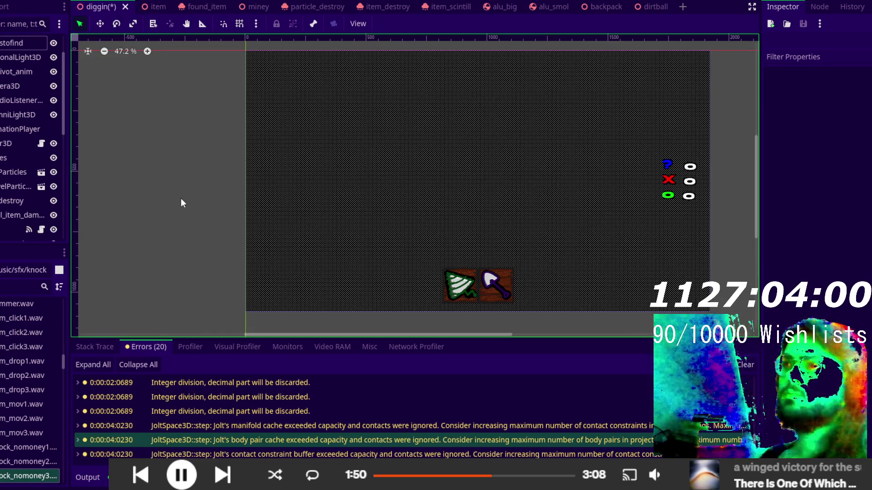
key("ctrl+s")
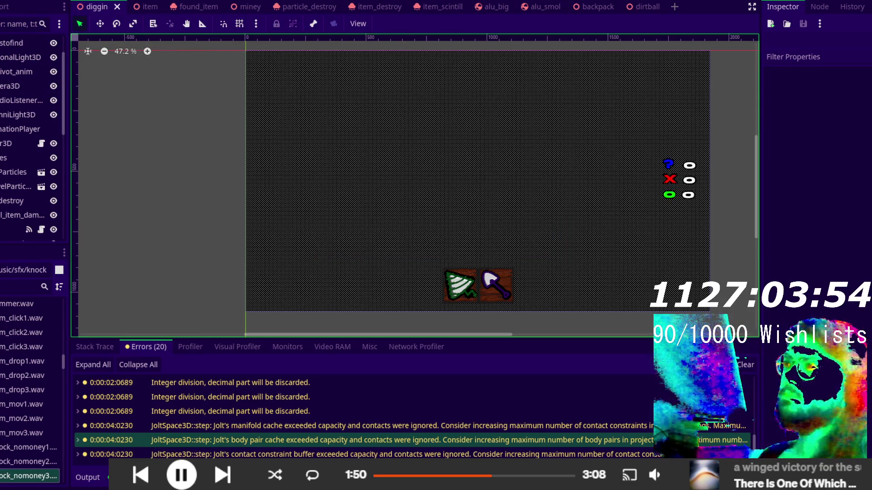
key("ctrl+F2")
key("ctrl+F3")
scroll(341, 212, "up", 10)
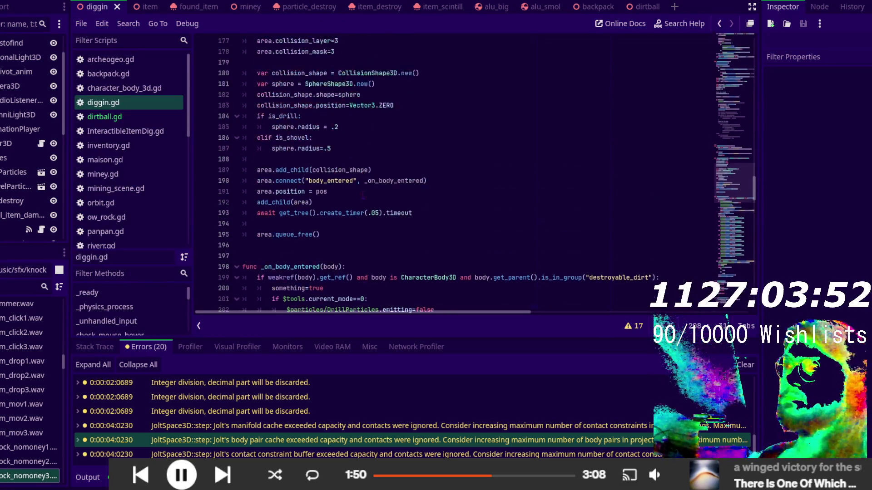
scroll(341, 212, "down", 3)
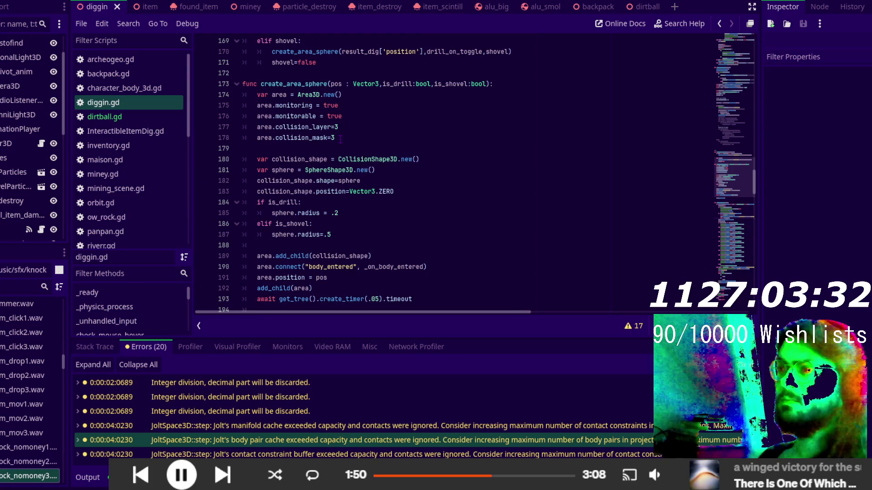
scroll(341, 143, "down", 6)
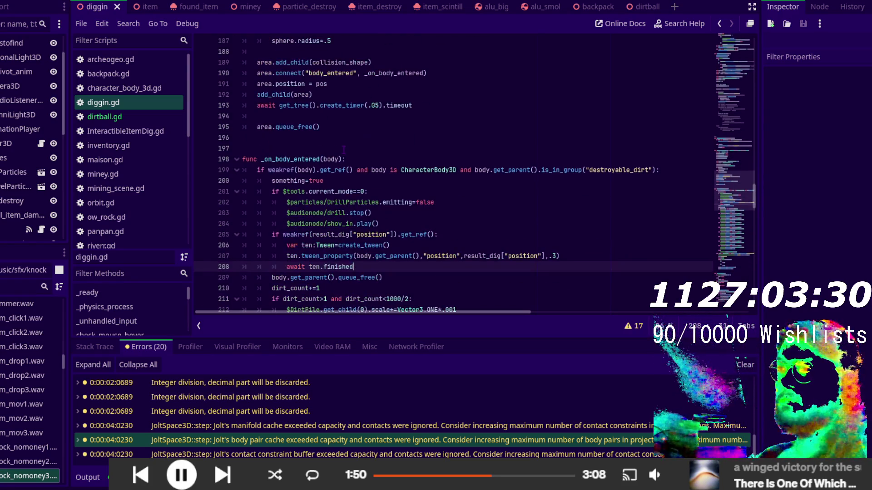
scroll(343, 150, "down", 3)
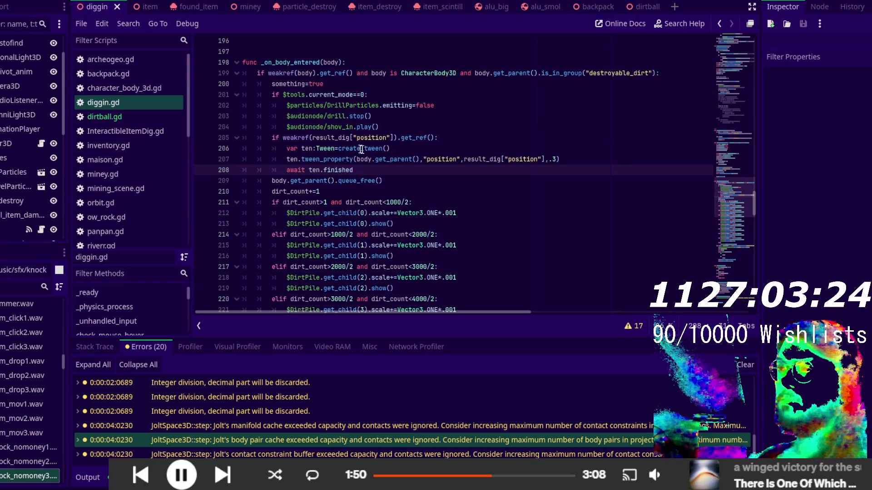
scroll(364, 151, "up", 3)
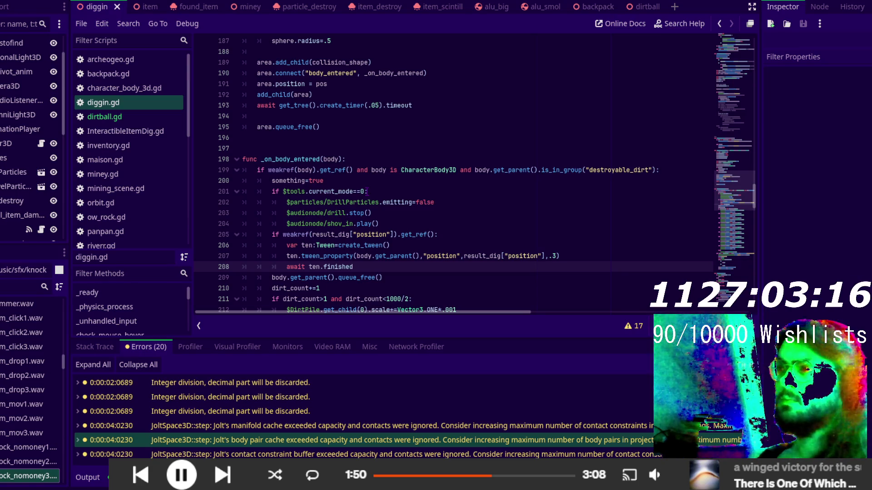
scroll(367, 191, "up", 3)
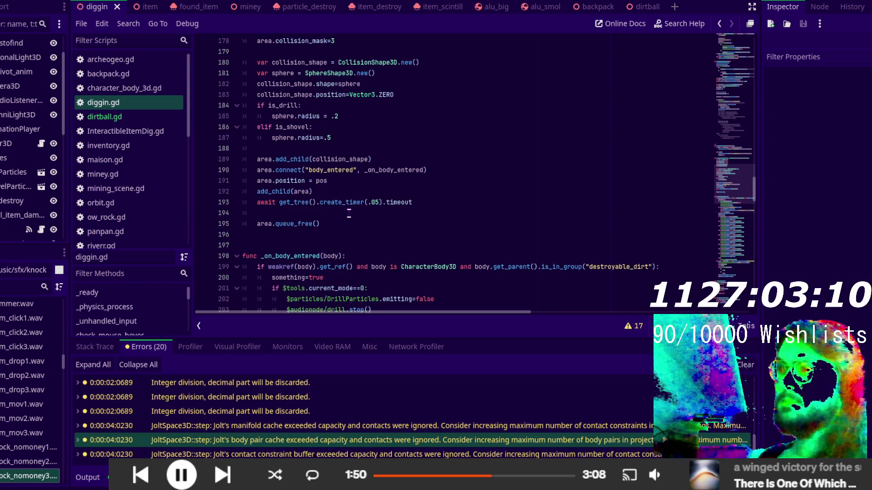
scroll(349, 213, "down", 13)
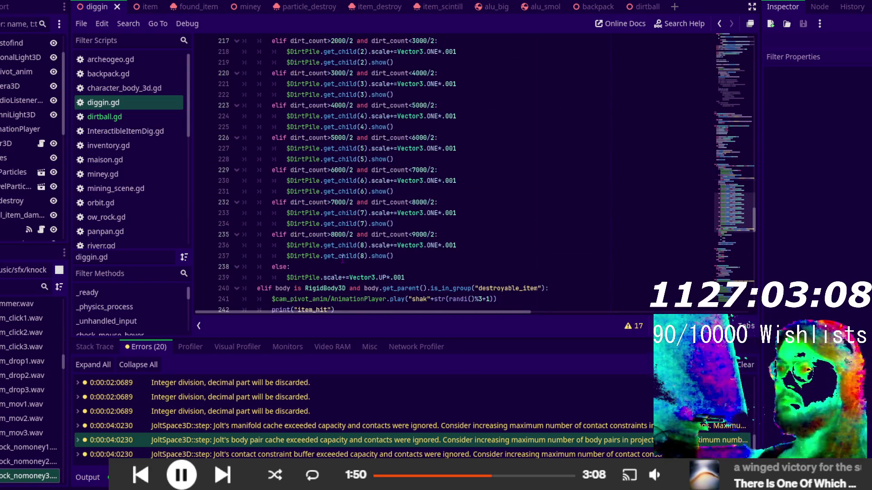
scroll(343, 259, "down", 1)
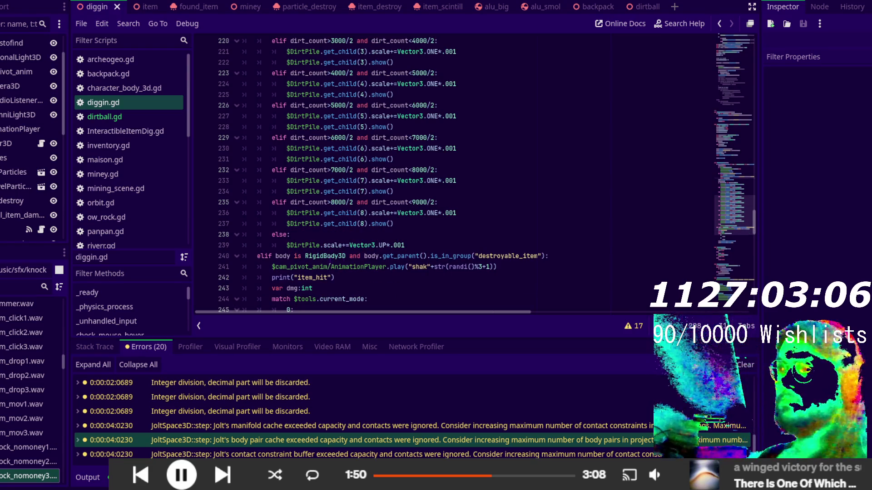
scroll(319, 257, "down", 3)
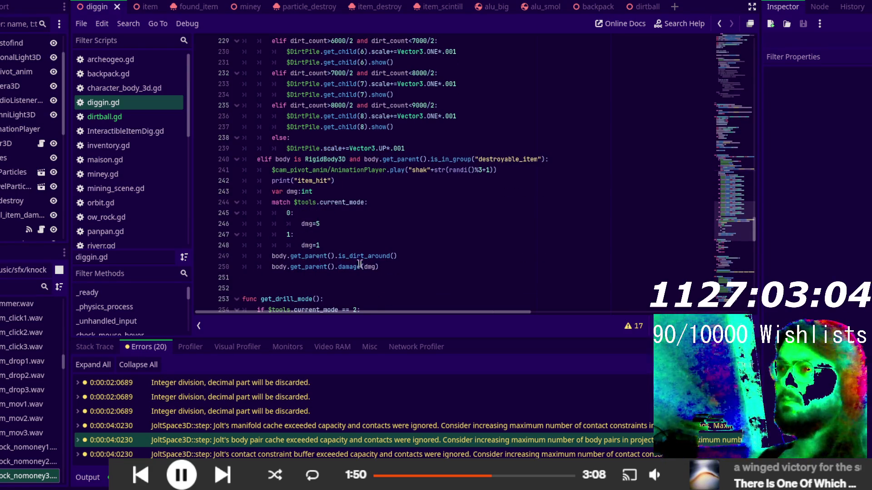
left_click(402, 272)
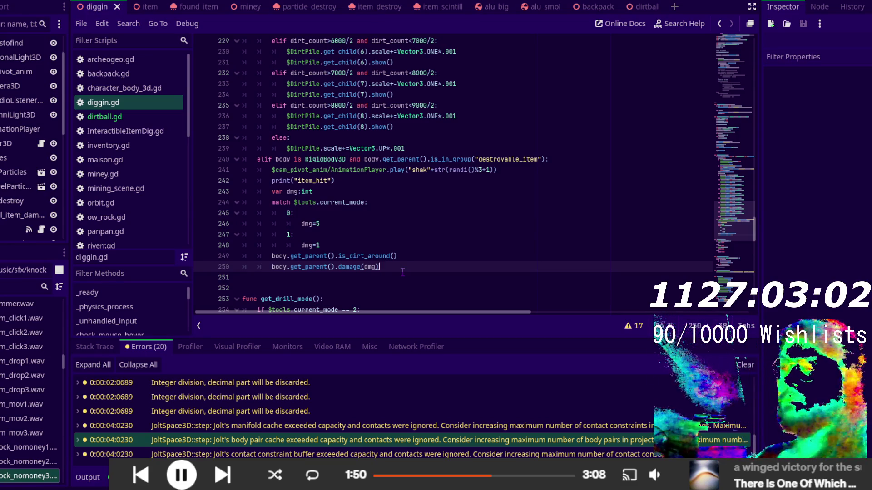
- Add an else: line after the item damage call, then start adding a child under audionode
key("Return")
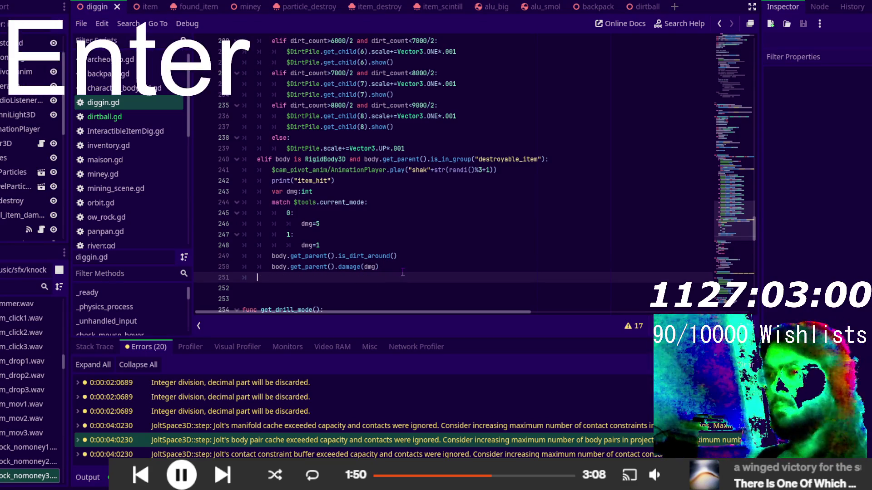
type("else:")
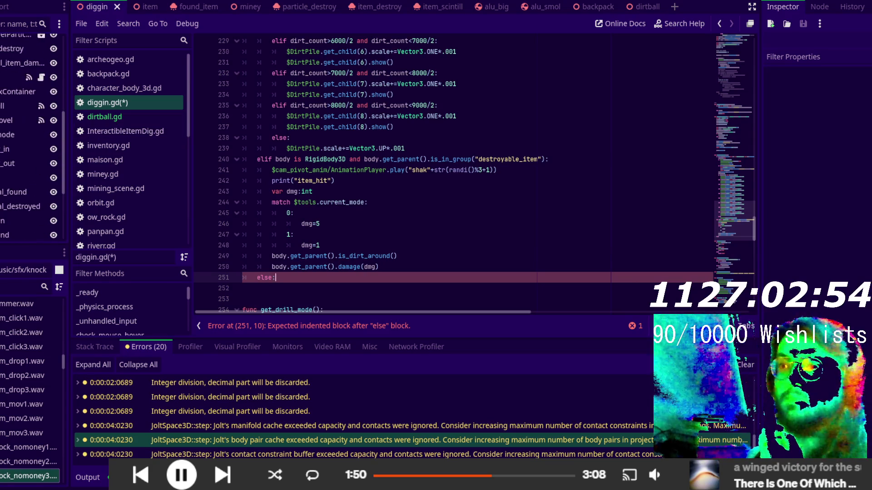
left_click(7, 137)
key("ctrl+a")
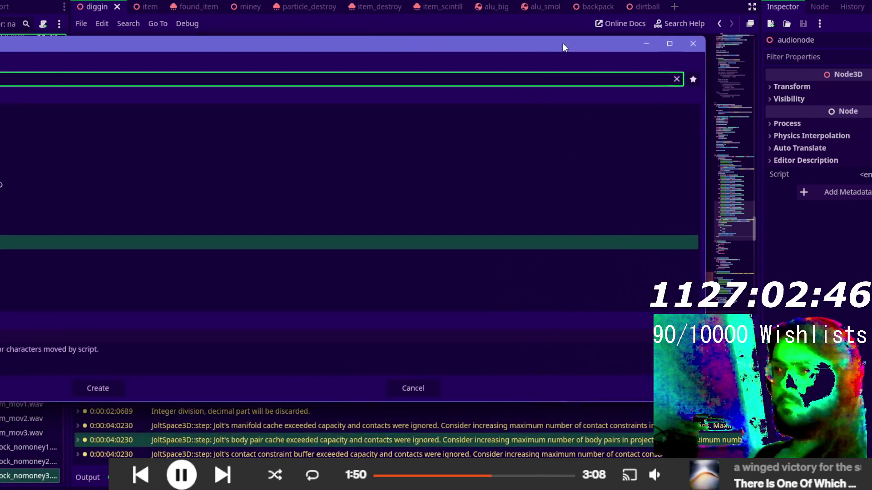
- Create an AudioStreamPlayer3D child under audionode by searching 'audio'
left_click_drag(790, 160, 422, 180)
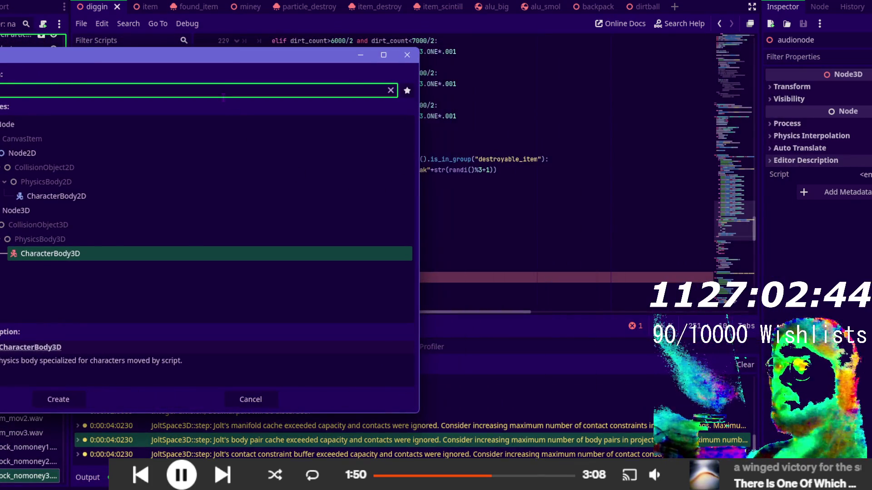
left_click_drag(234, 59, 477, 60)
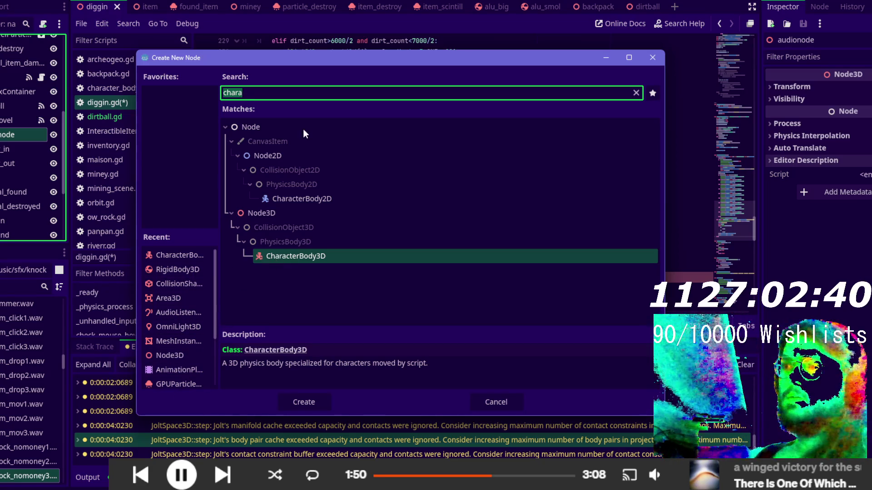
type("audio")
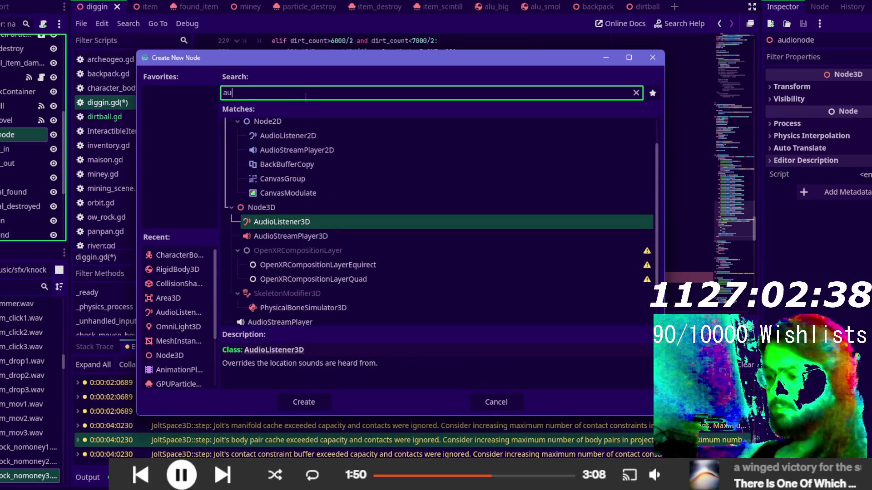
key("Down")
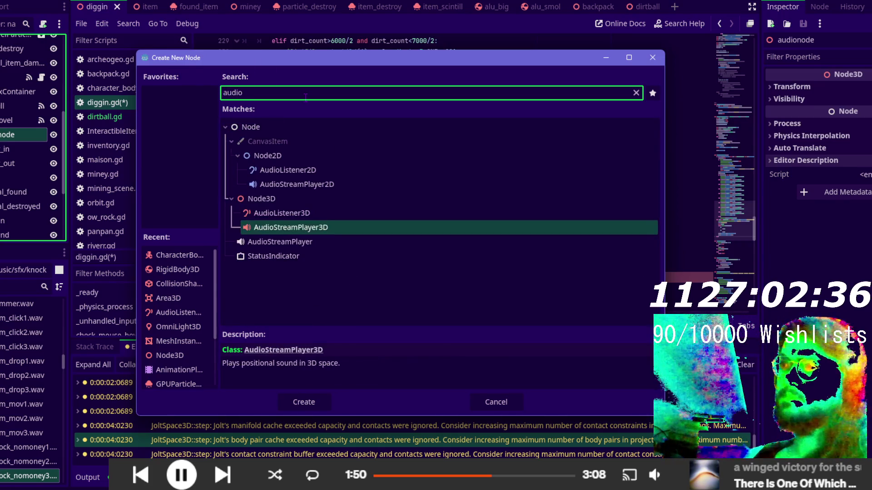
key("Return")
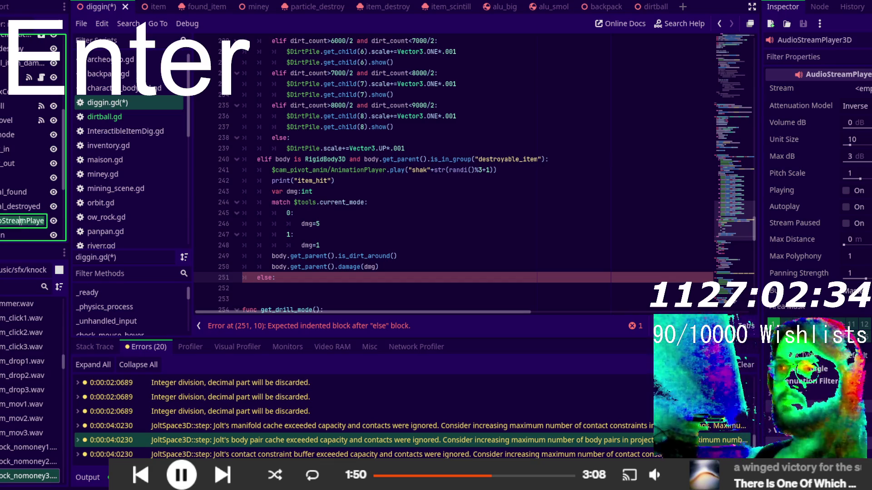
- Rename the new AudioStreamPlayer3D node to hit_bot
double_click(20, 222)
key("ctrl+a")
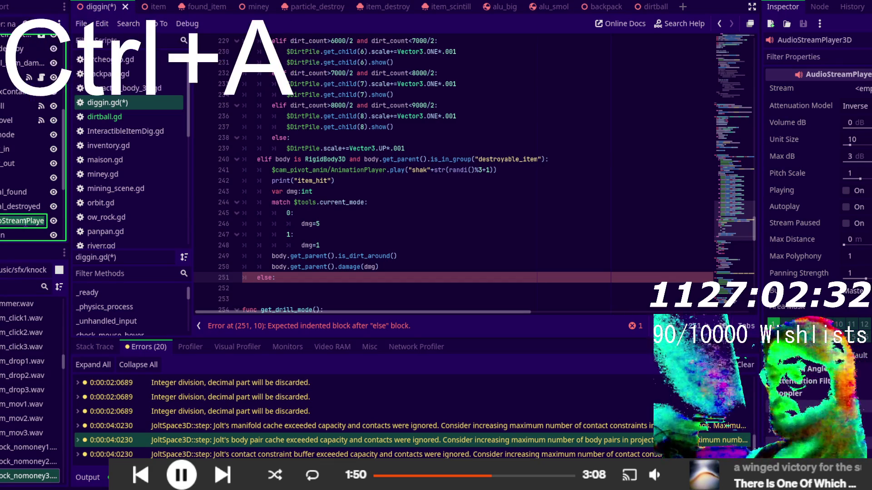
key("BackSpace")
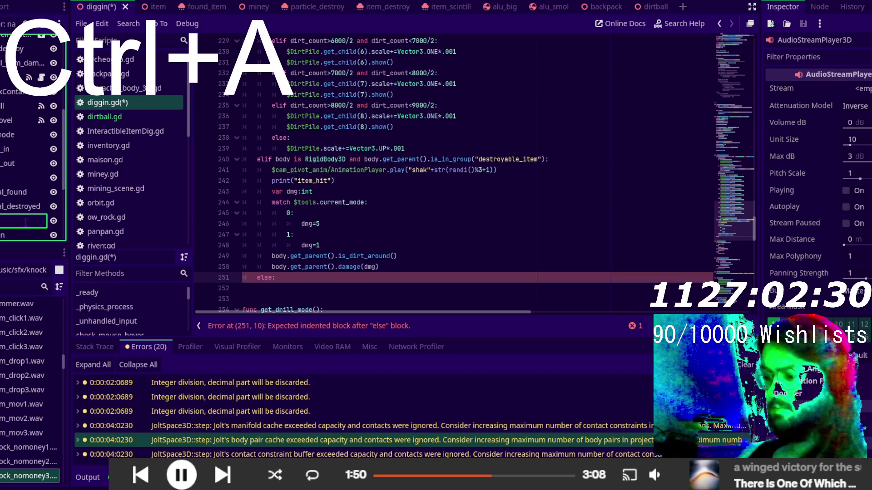
type("hit_bot")
key("Return")
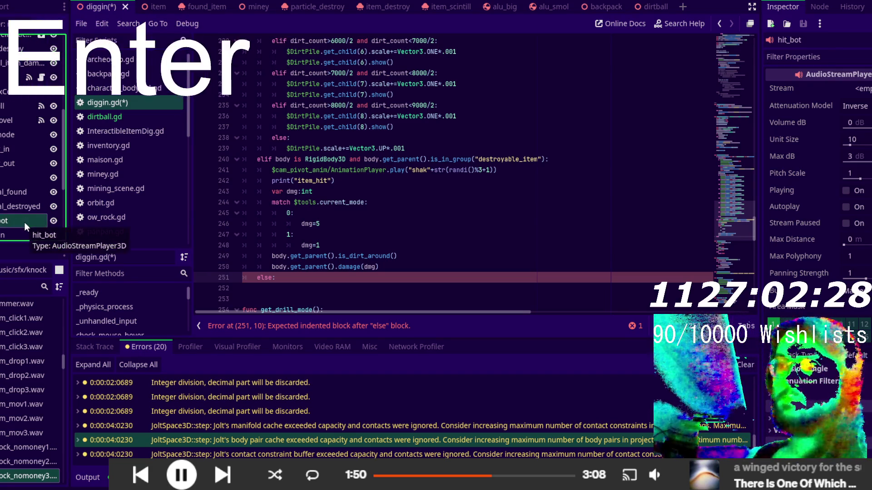
scroll(6, 426, "up", 5)
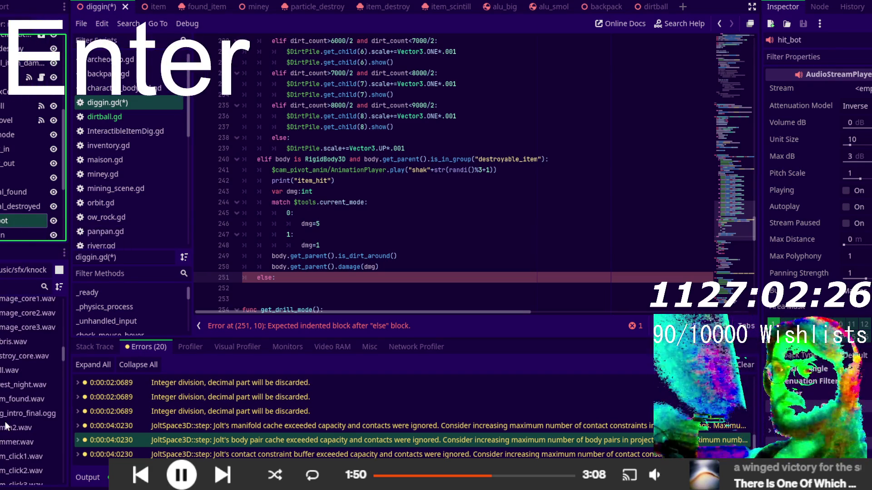
- Browse the FileSystem sound folders to preview pickax2.wav, then reselect hit_bot
scroll(5, 425, "up", 5)
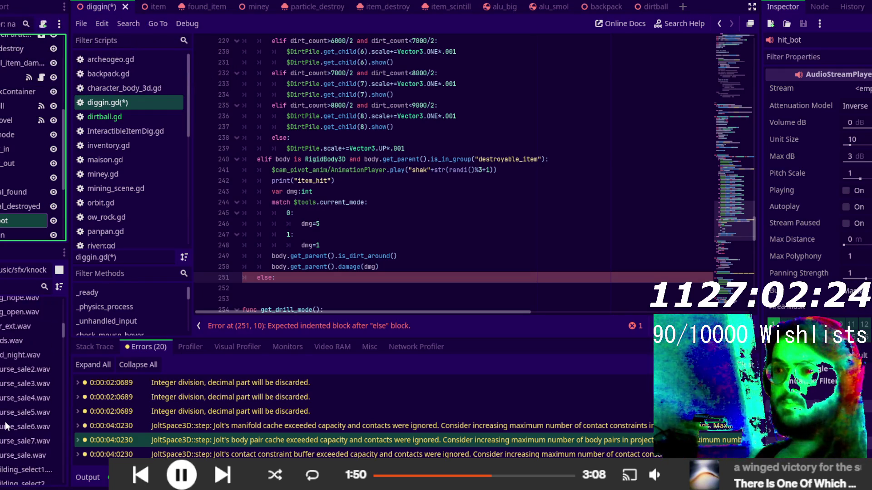
scroll(6, 426, "down", 5)
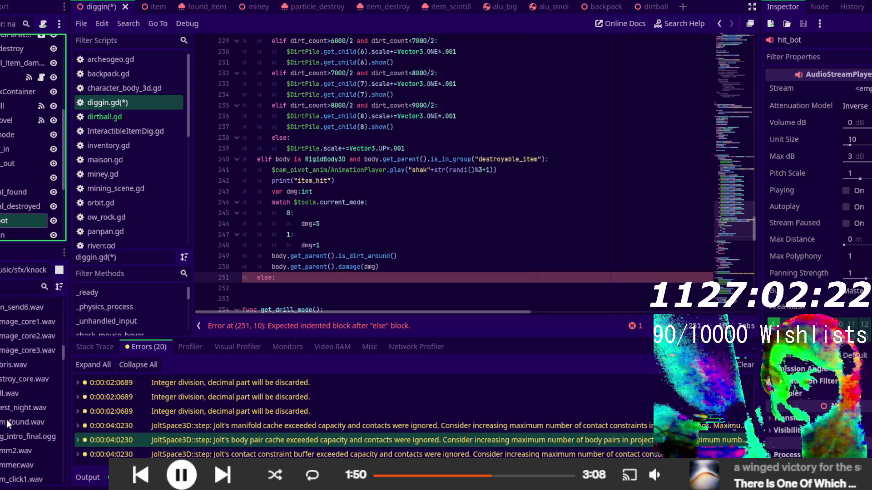
scroll(6, 423, "down", 5)
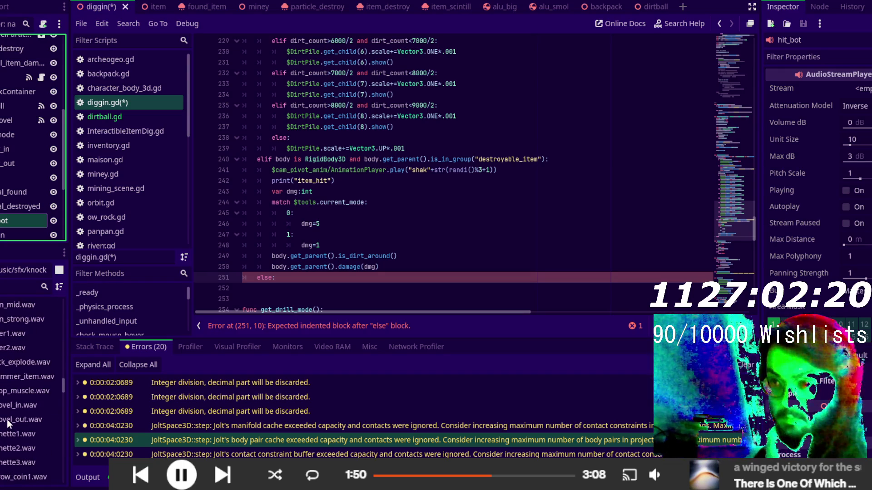
scroll(7, 420, "up", 2)
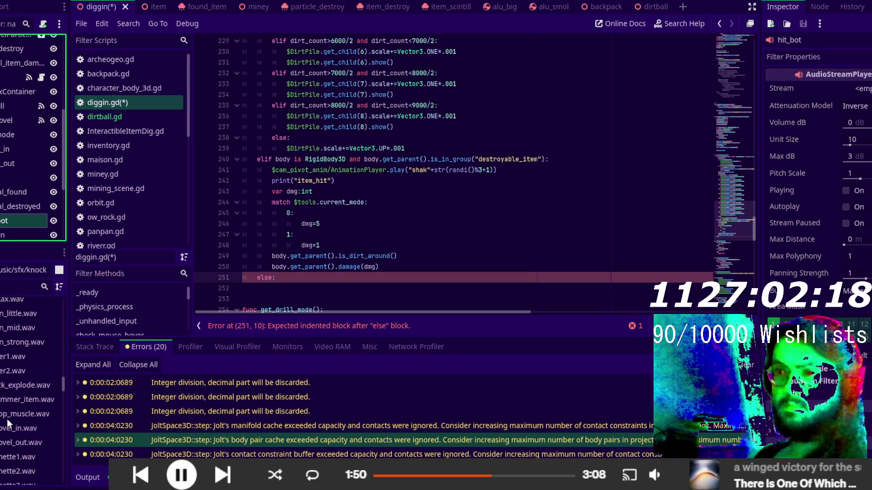
scroll(7, 419, "up", 5)
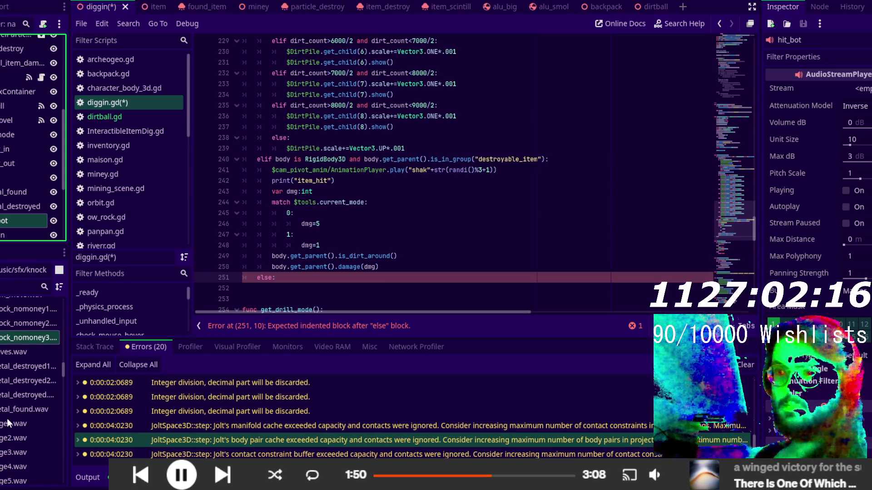
scroll(7, 418, "up", 5)
scroll(7, 418, "up", 5)
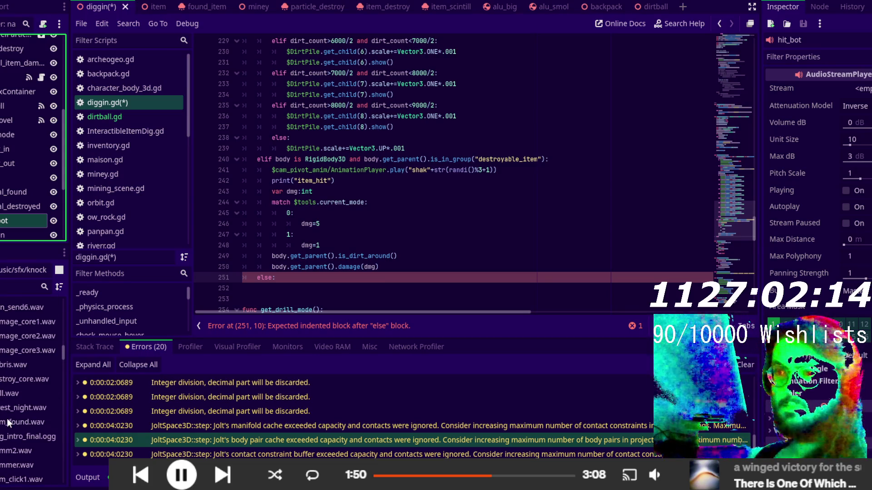
left_click(12, 447)
scroll(14, 445, "down", 10)
scroll(13, 443, "down", 5)
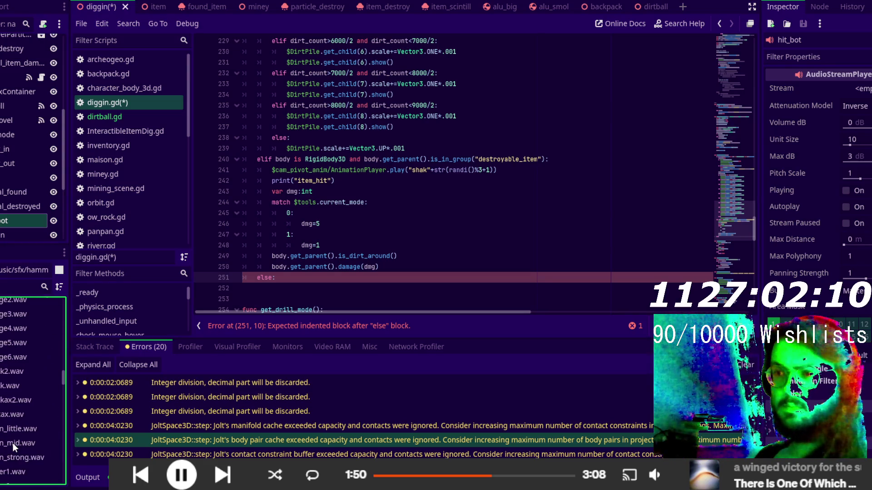
left_click(10, 403)
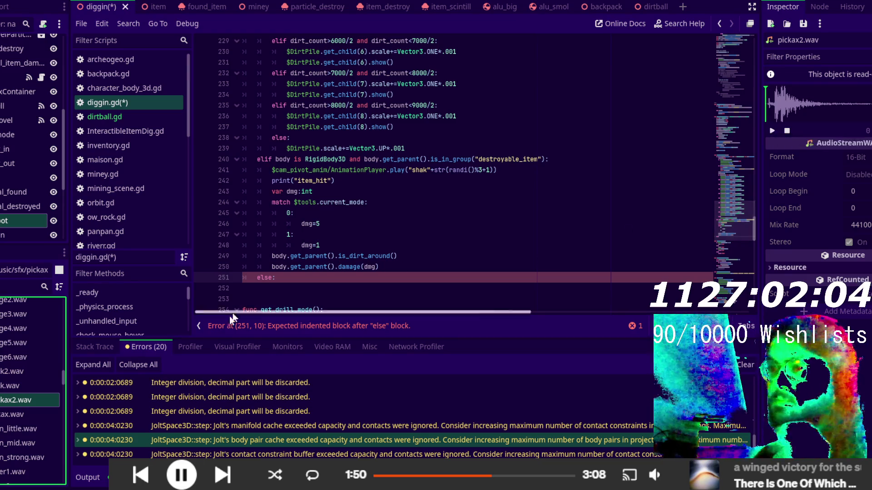
mouse_move(9, 404)
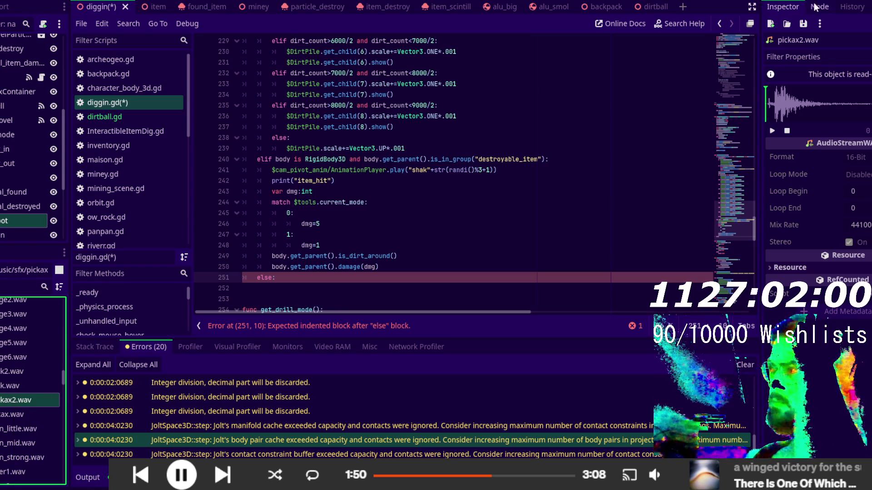
left_click(13, 219)
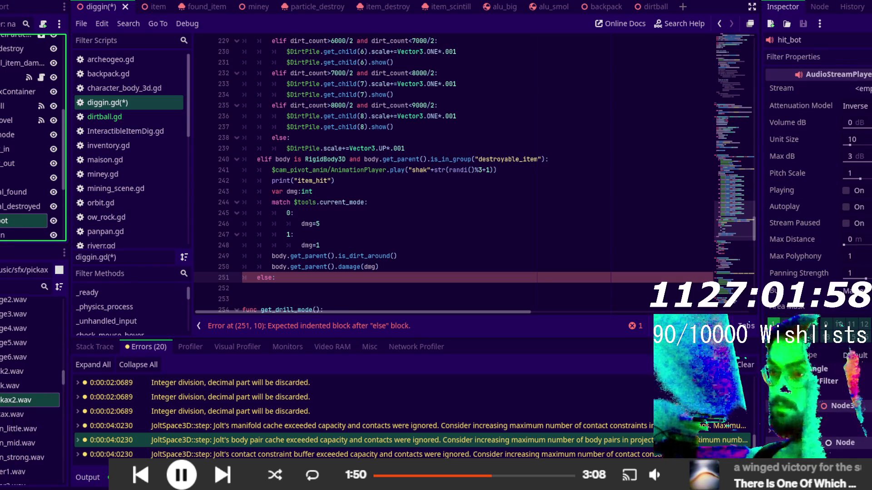
- Give hit_bot a new AudioStreamRandomizer stream containing pickax2.wav
mouse_move(1, 404)
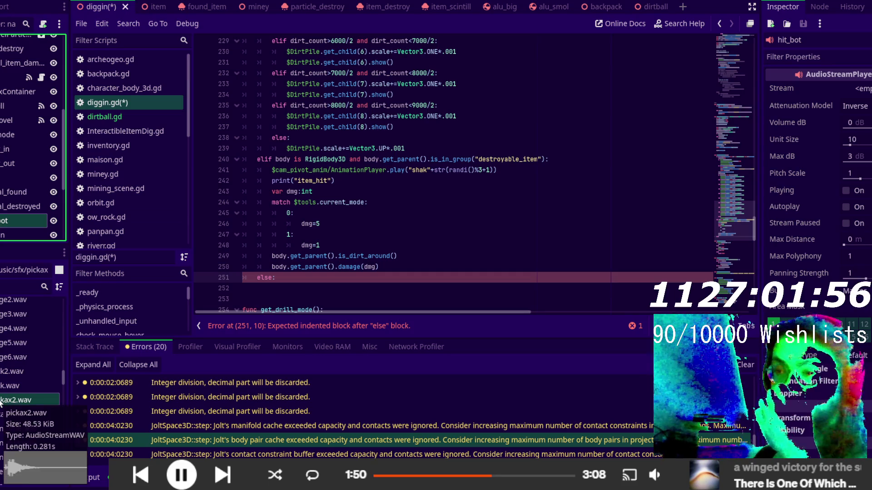
left_click(856, 88)
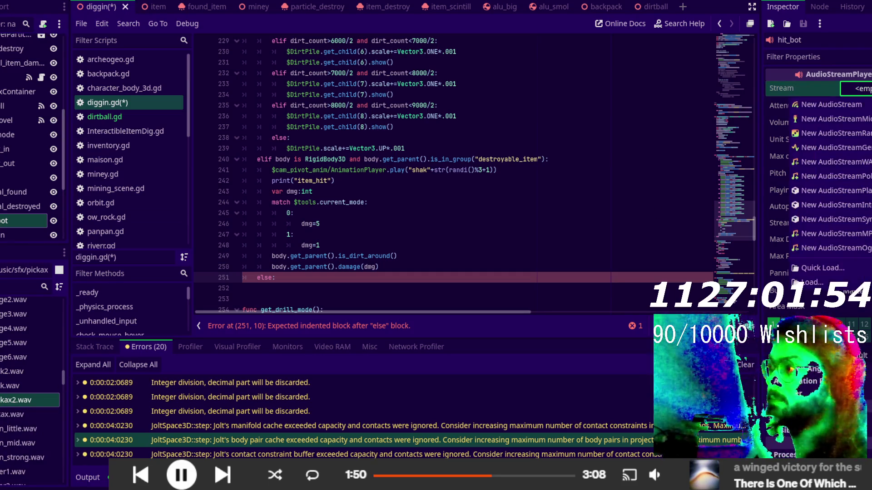
left_click(856, 133)
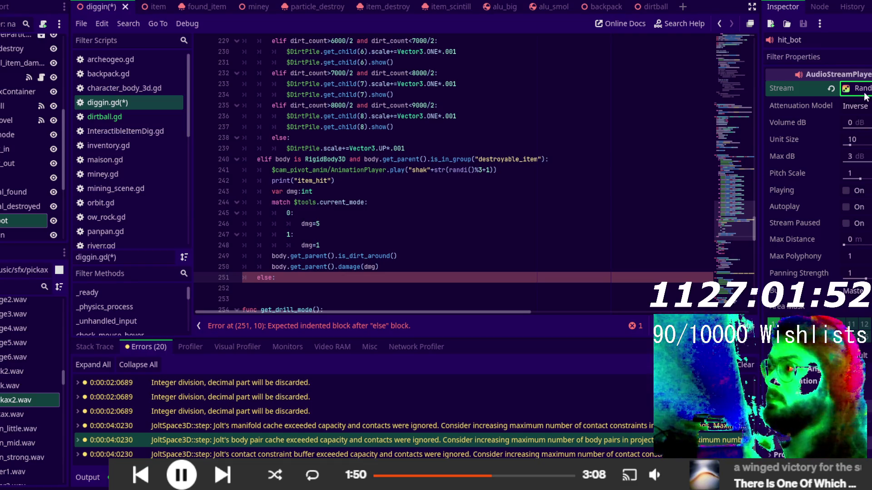
left_click(864, 93)
left_click(803, 154)
left_click(824, 167)
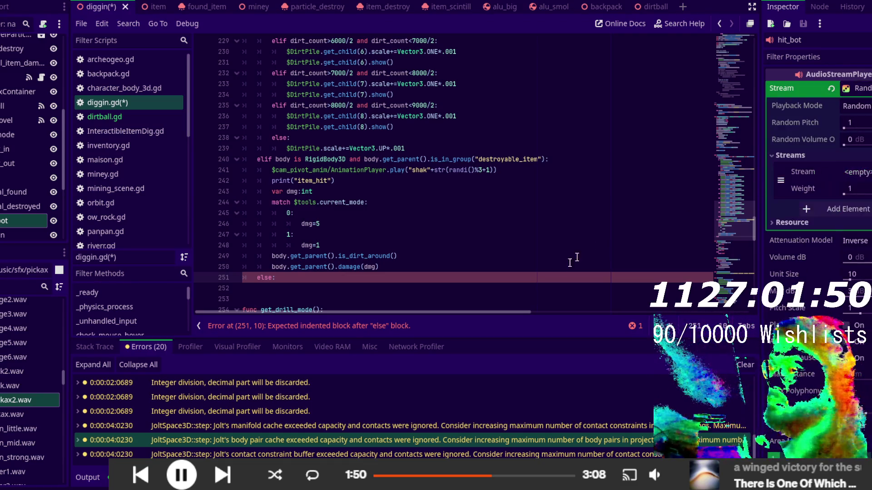
mouse_move(5, 403)
left_mouse_down()
mouse_move(193, 359)
mouse_move(863, 102)
mouse_move(854, 172)
left_mouse_up()
- Set the randomizer's Random Pitch to 1.2
left_click(864, 131)
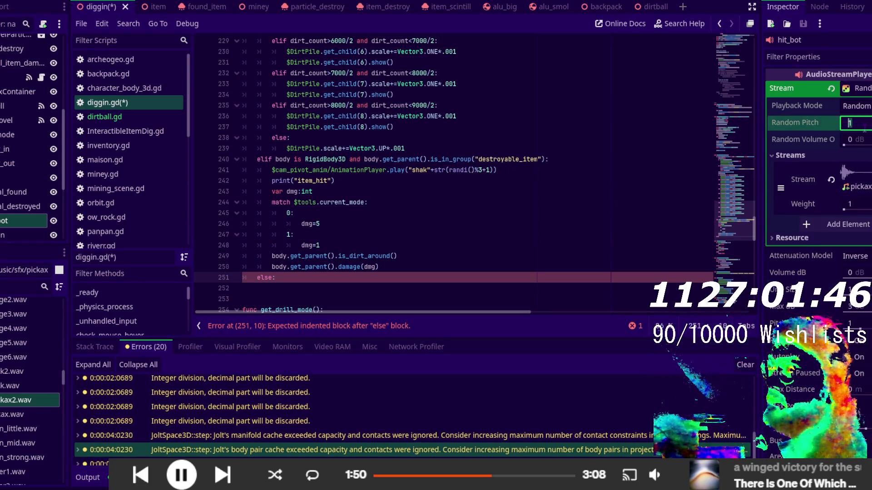
type("1.2")
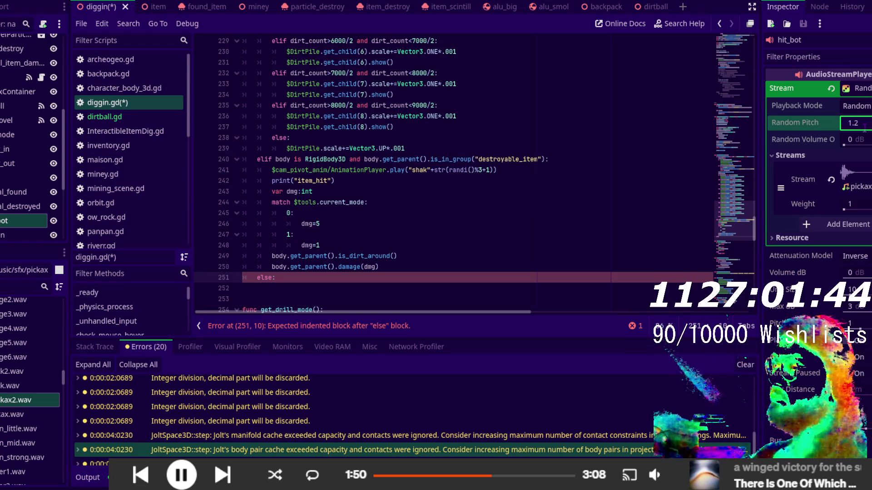
key("Return")
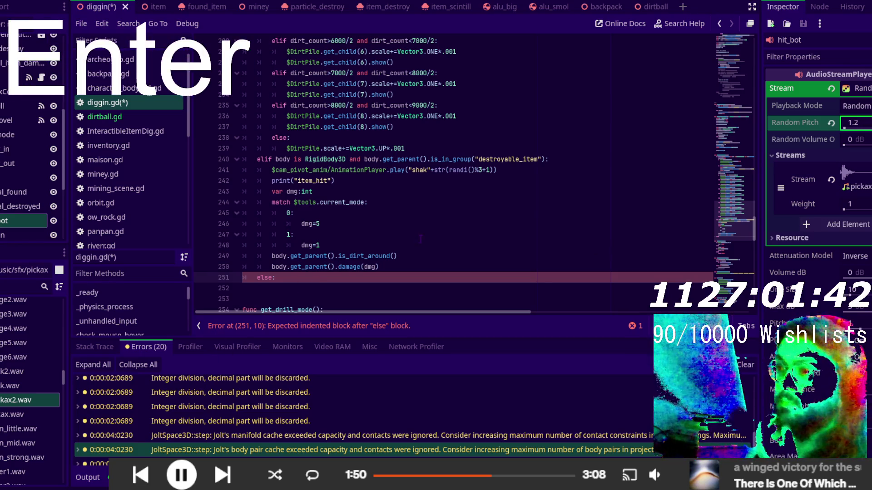
left_click(385, 286)
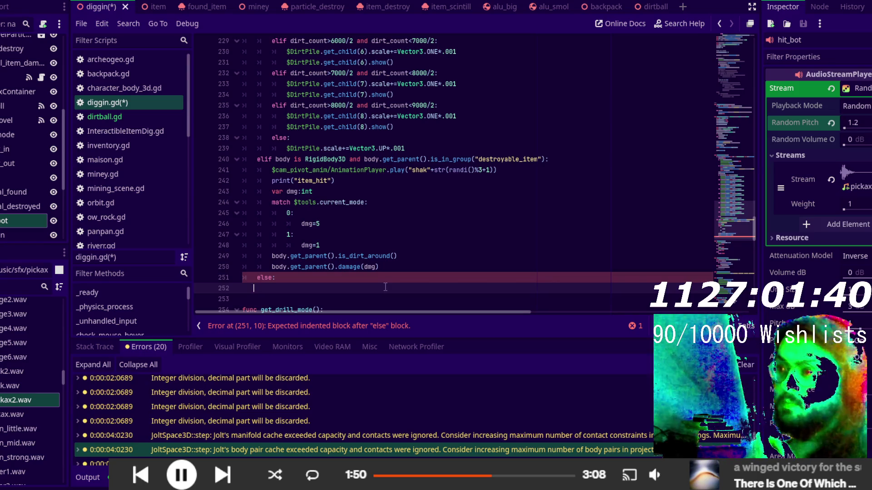
- Write $audionode/hit_bot.play() under else by dragging in the hit_bot node
key("Tab")
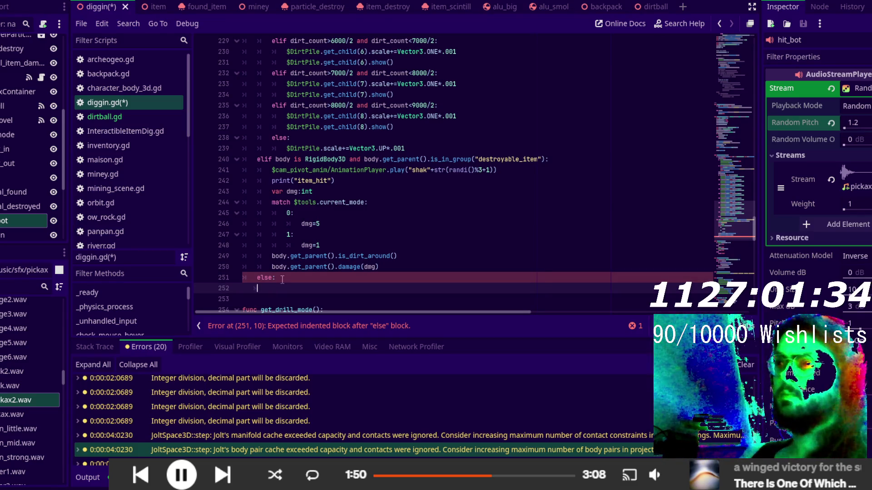
key("BackSpace")
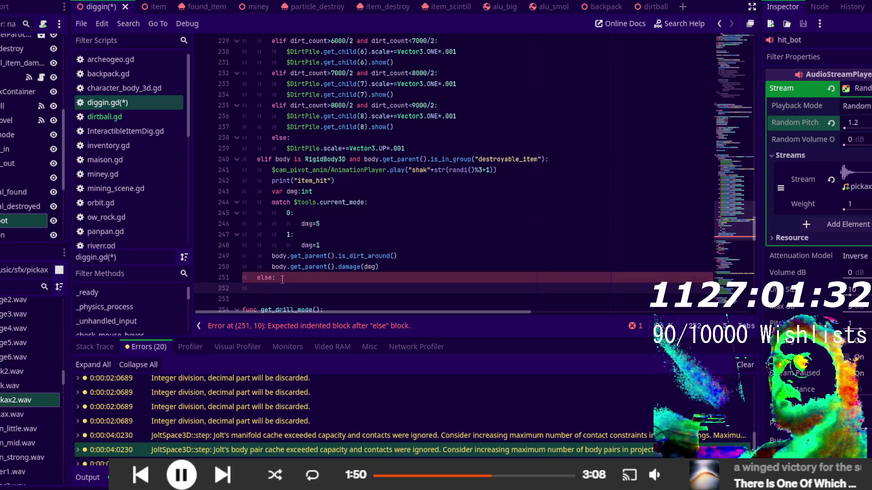
mouse_move(7, 220)
left_mouse_down()
mouse_move(45, 218)
mouse_move(328, 291)
left_mouse_up()
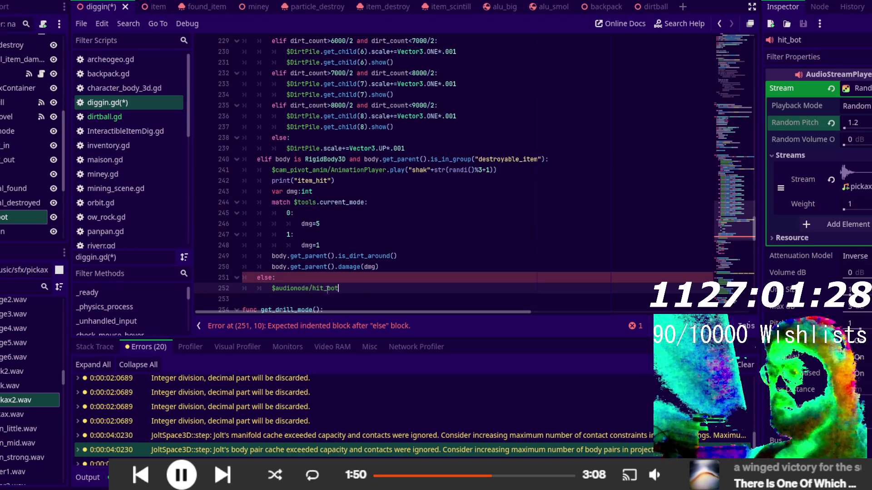
type("play")
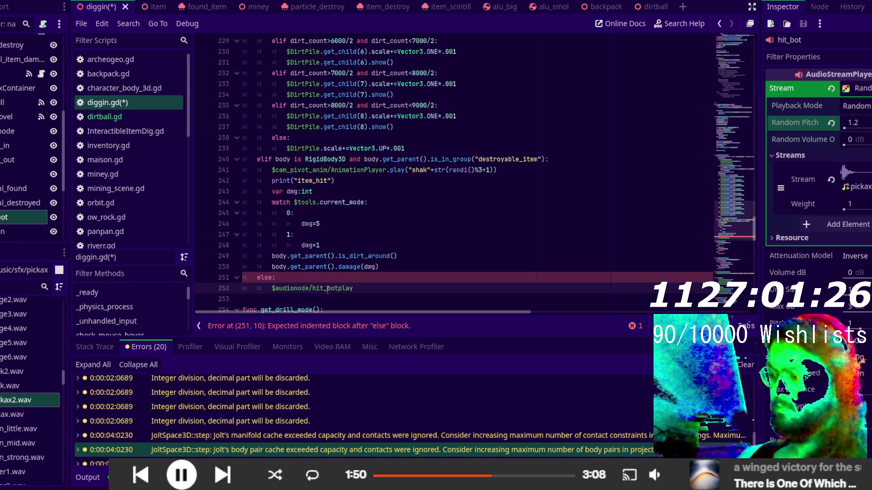
type("()")
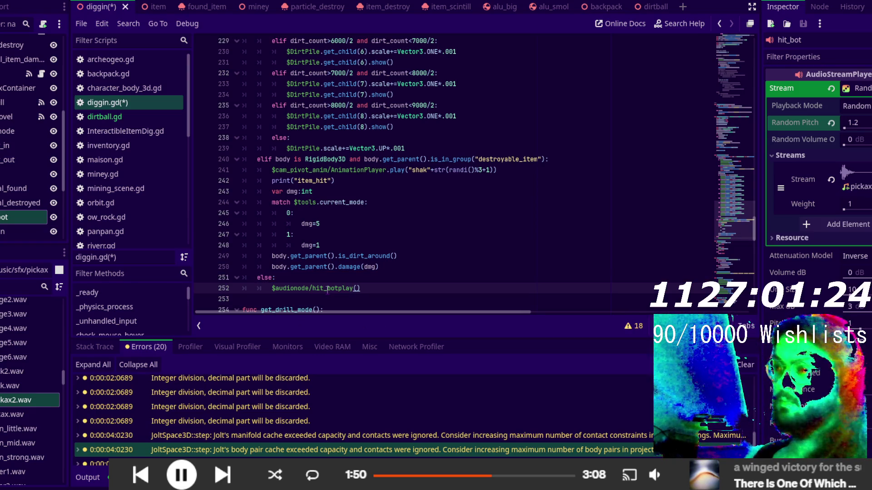
left_click(340, 289)
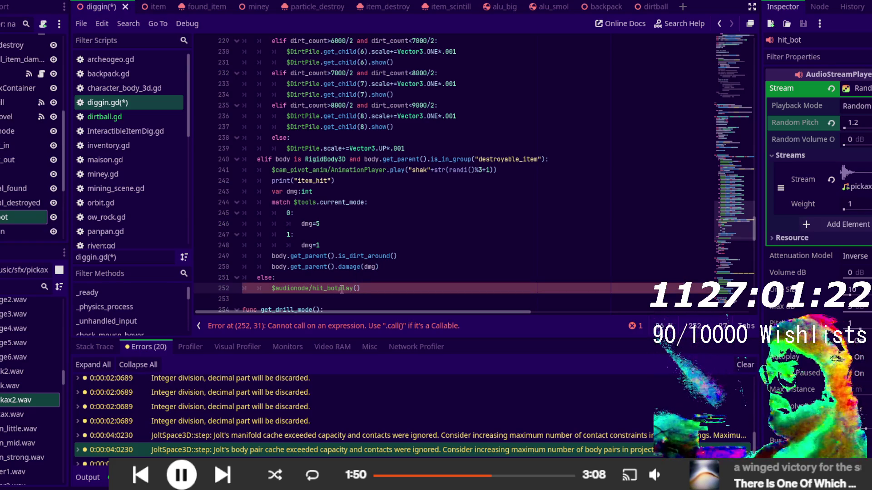
type(".")
left_click(397, 289)
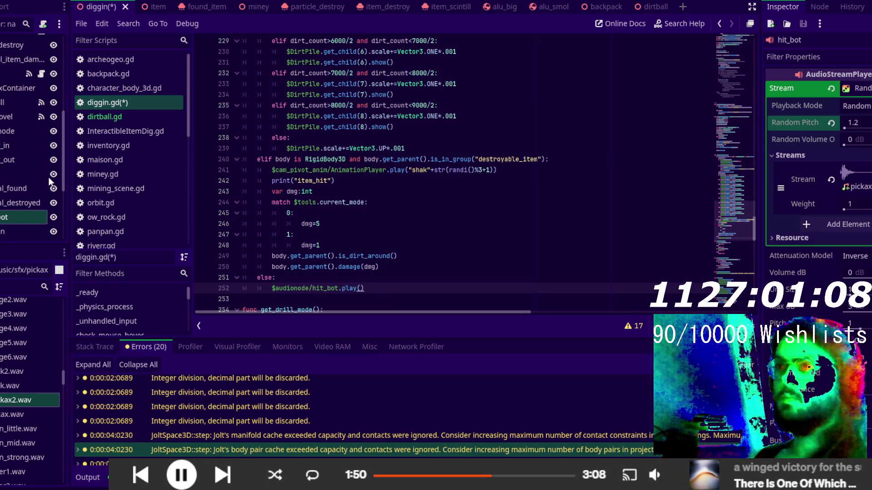
double_click(294, 288)
key("ctrl+d")
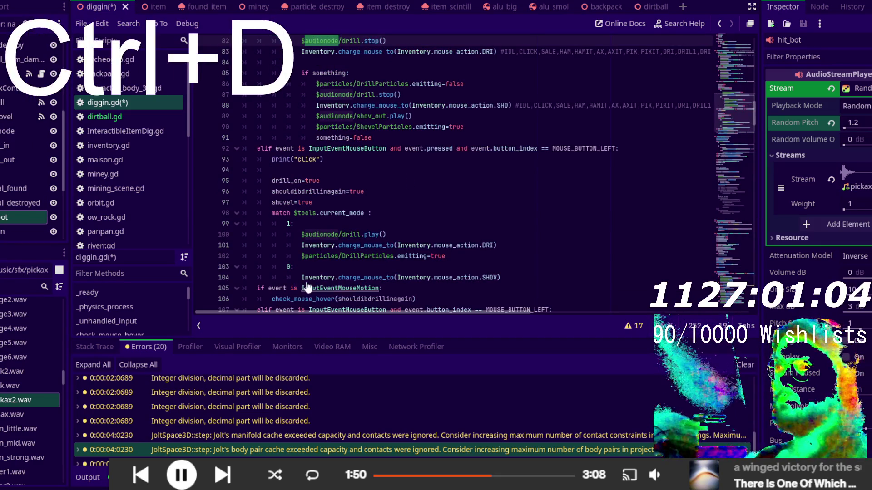
key("ctrl+d")
key("ctrl+d")
key("ctrl+d")
key("ctrl+d")
key("ctrl+d")
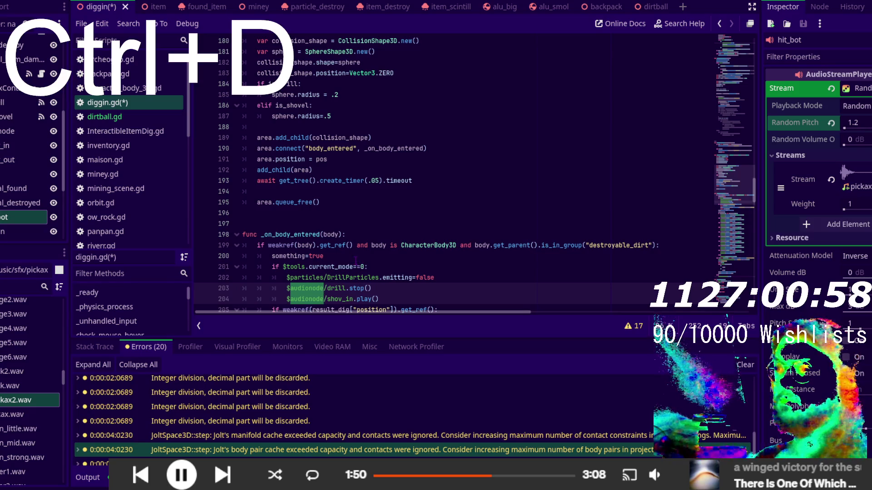
key("ctrl+d")
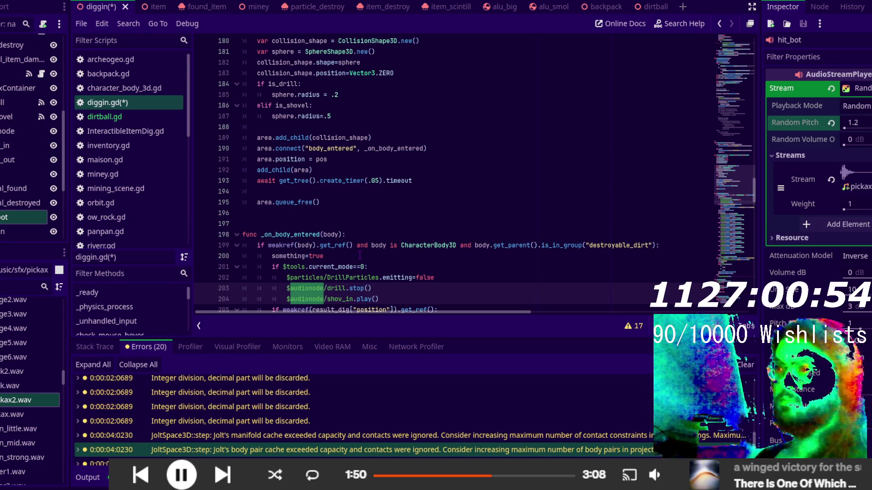
left_click(359, 255)
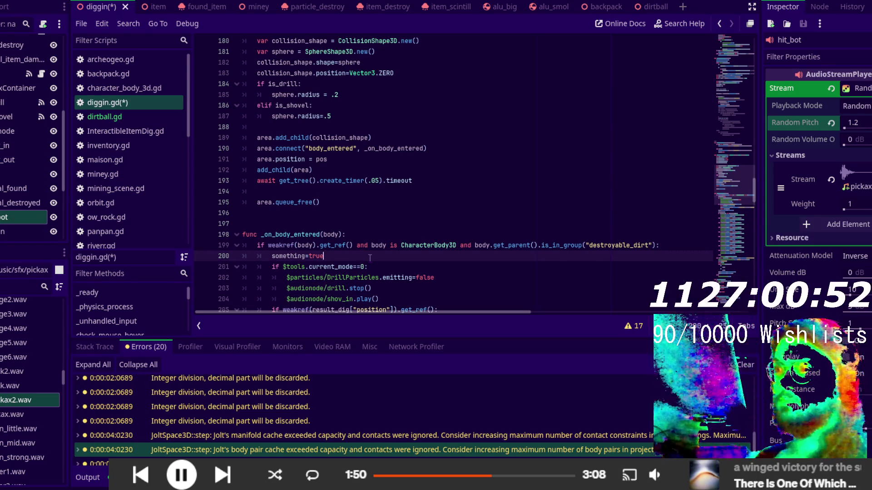
scroll(359, 256, "down", 1)
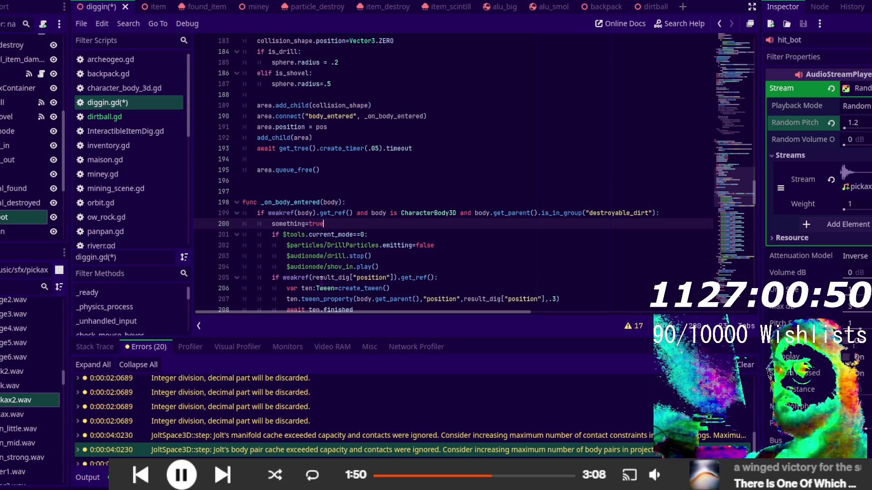
scroll(321, 279, "up", 10)
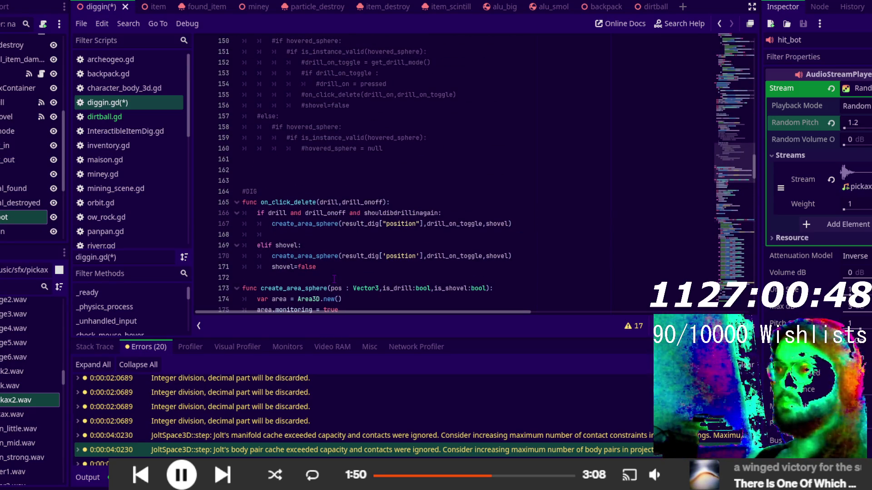
scroll(342, 238, "up", 10)
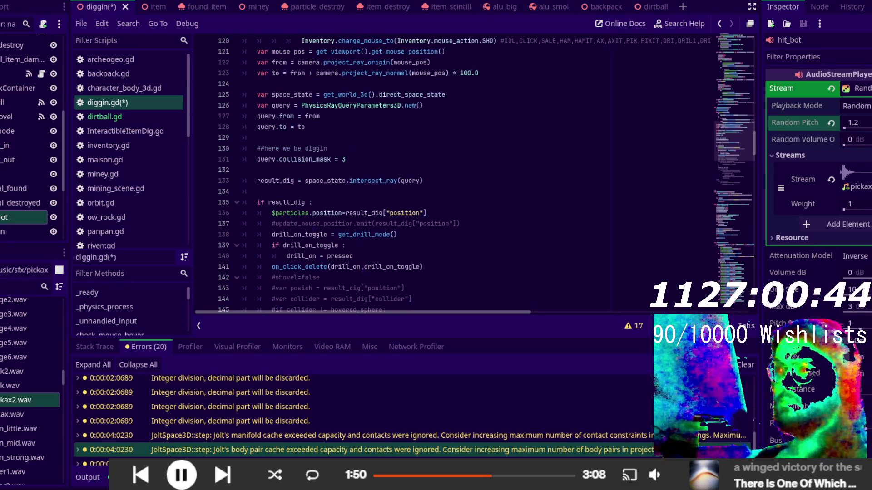
left_click(331, 205)
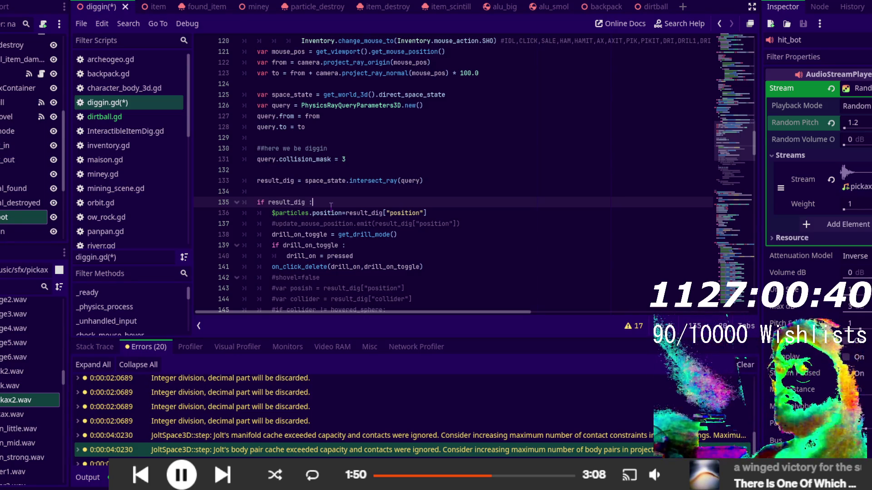
- Add $audionode.position = result_dig["position"] under 'if result_dig :', copying from the particles line
key("Return")
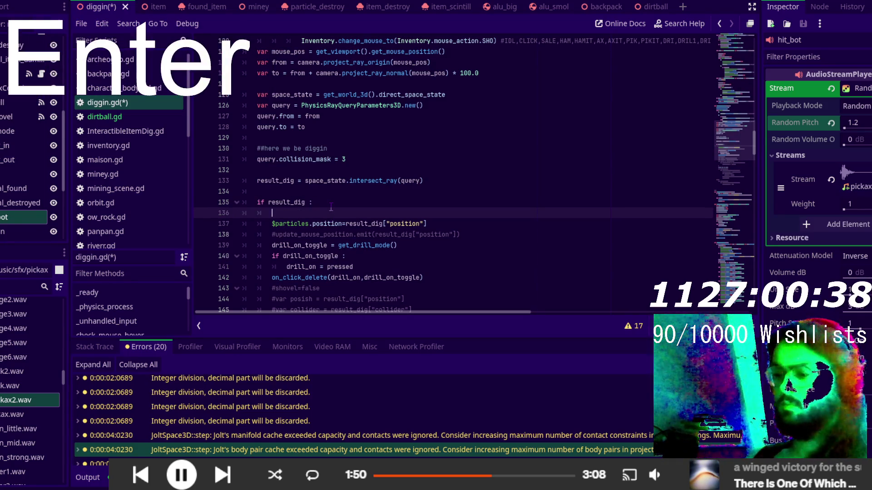
type("$audionode.")
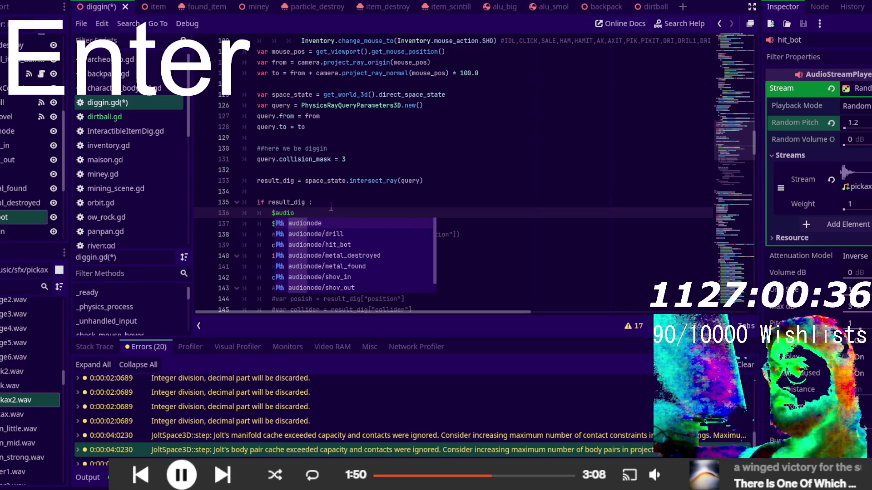
key("Return")
type("positi")
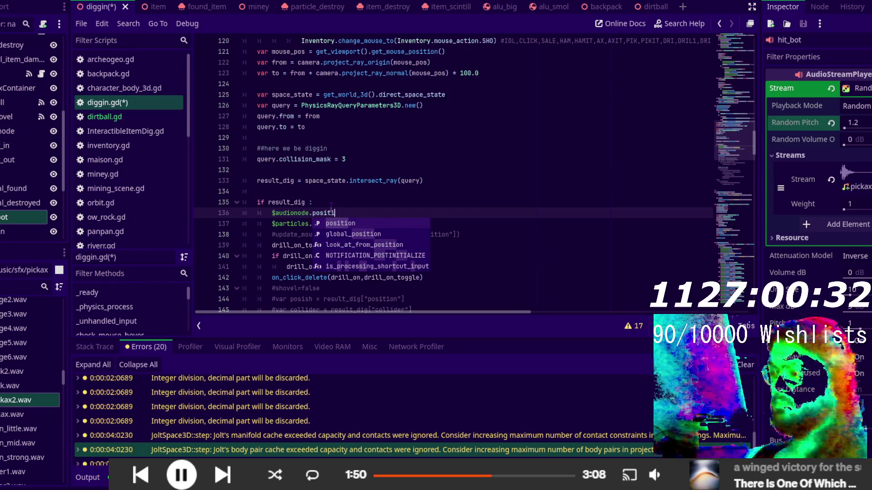
key("Return")
left_click_drag(341, 223, 425, 223)
key("ctrl+c")
left_click(435, 210)
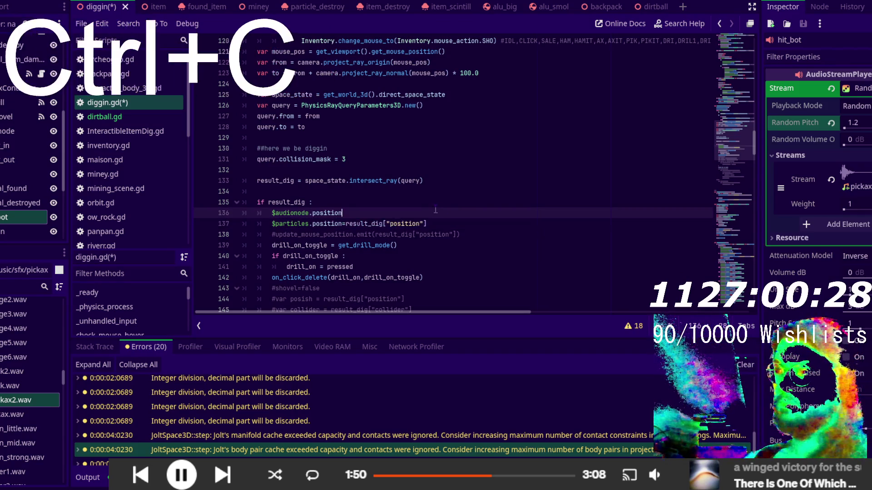
key("ctrl+v")
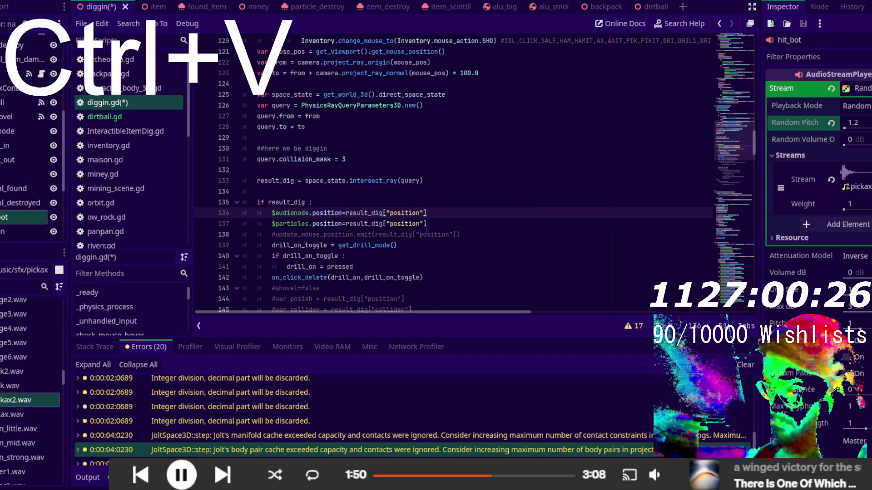
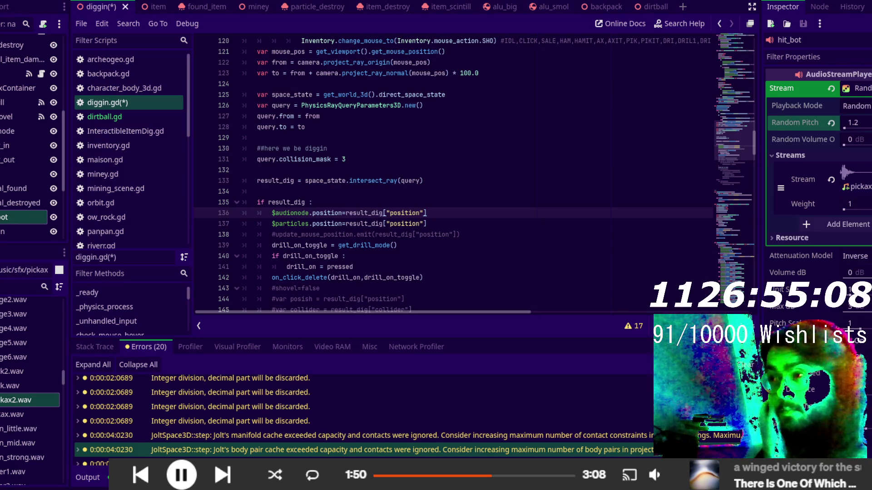
- Leave the dig script for the 3D view and open the miney scene tab
key("ctrl+F2")
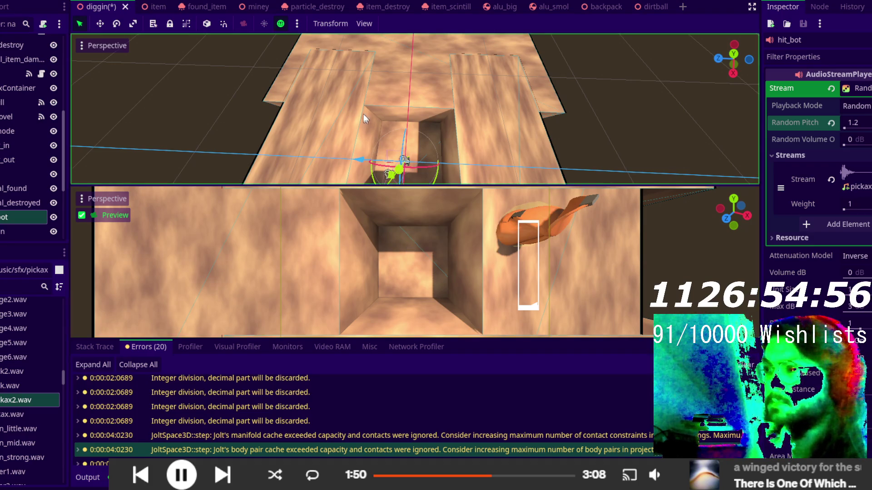
scroll(384, 127, "down", 4)
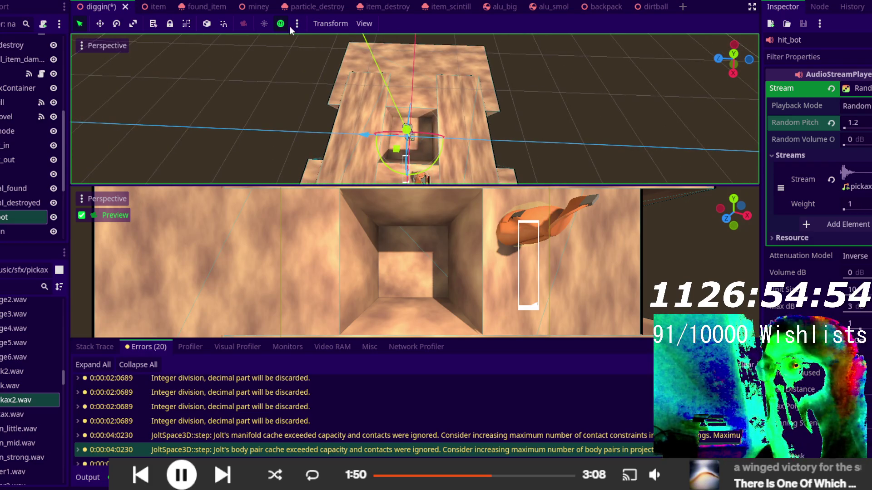
left_click(259, 11)
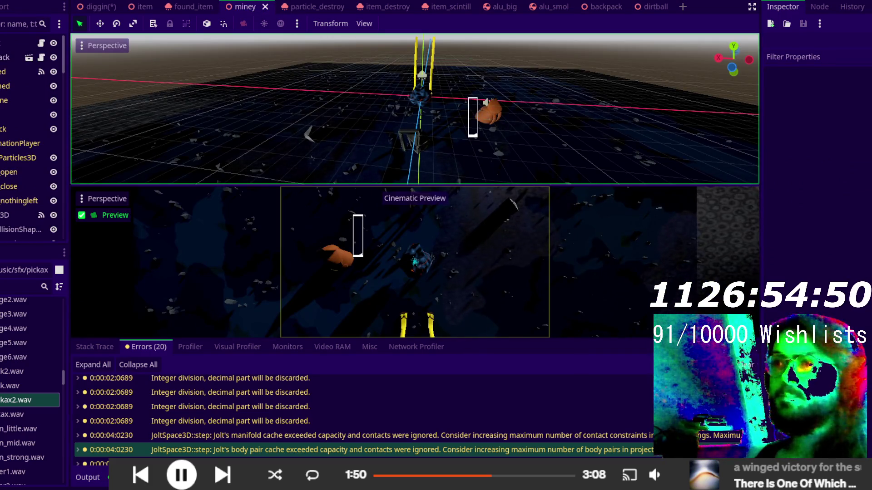
- Filter the Scene dock to select the ptipton node and copy it
left_click(15, 25)
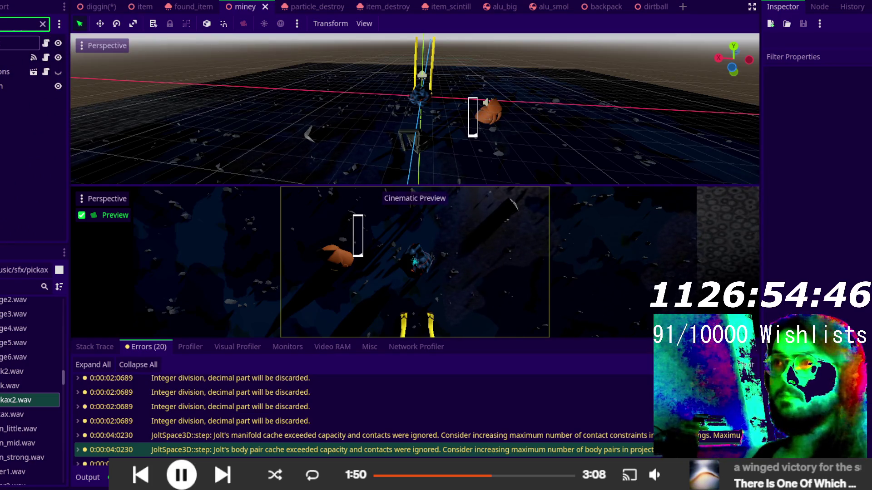
left_click(22, 85)
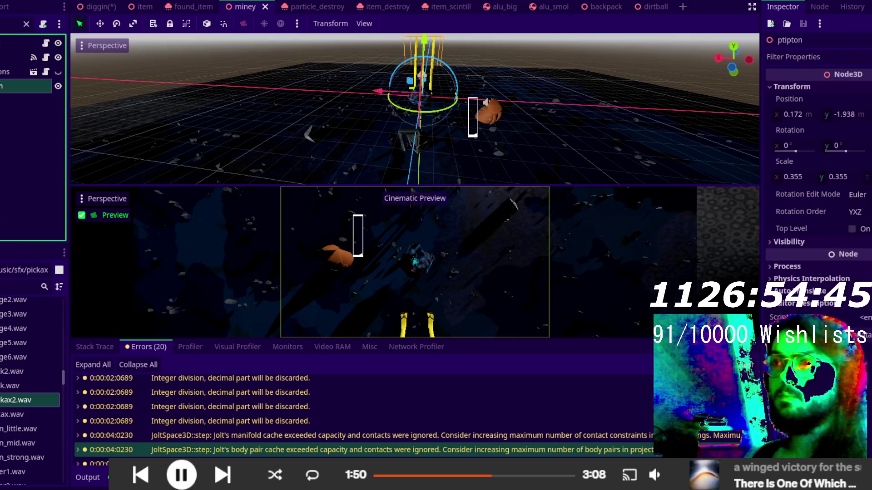
left_click(28, 25)
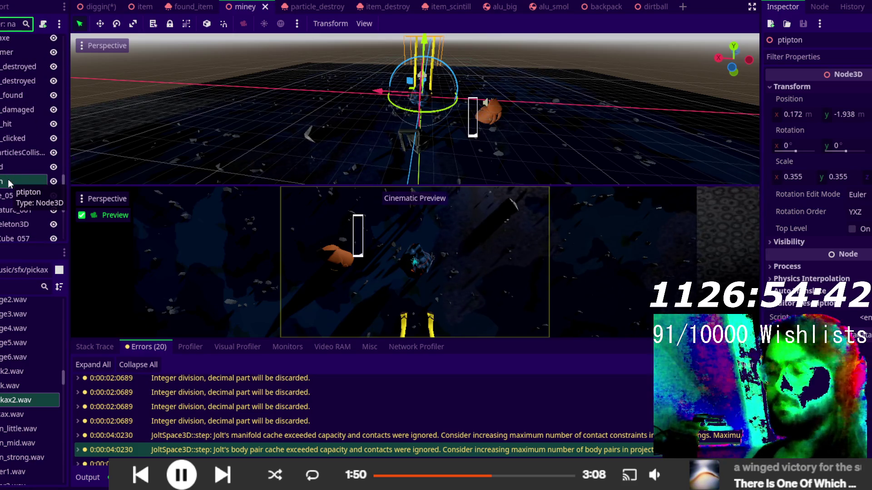
key("ctrl+c")
- Orbit and zoom the viewport to inspect the ptipton pickaxe from several angles, including near top-down
scroll(22, 185, "down", 3)
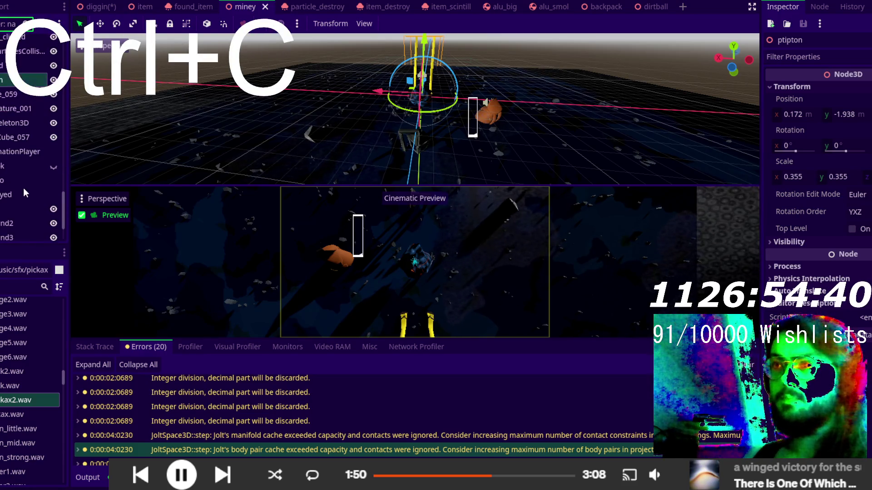
scroll(23, 187, "up", 2)
left_click_drag(406, 129, 242, 137)
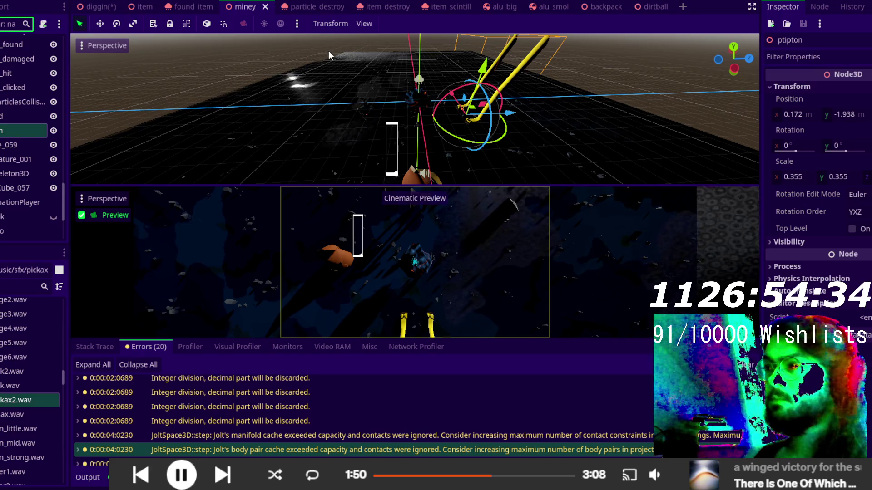
scroll(2, 99, "up", 6)
scroll(2, 100, "up", 8)
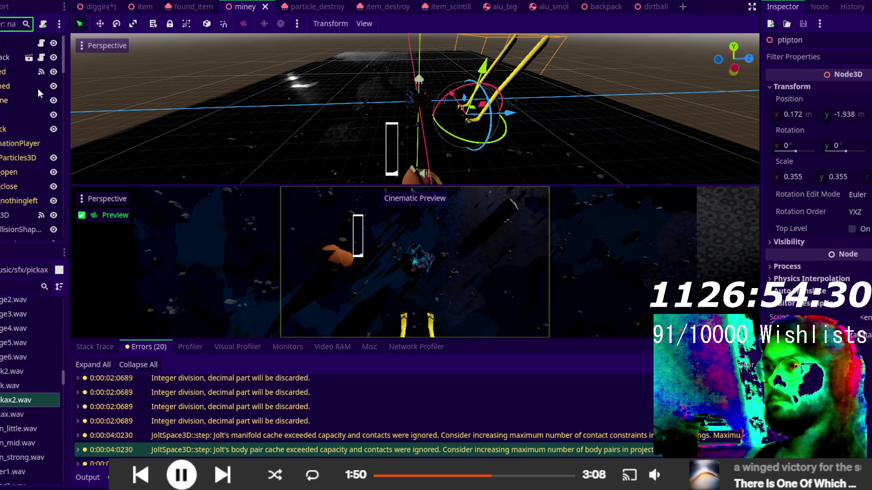
mouse_move(342, 105)
left_mouse_down()
mouse_move(353, 183)
mouse_move(303, 58)
mouse_move(192, 175)
left_mouse_up()
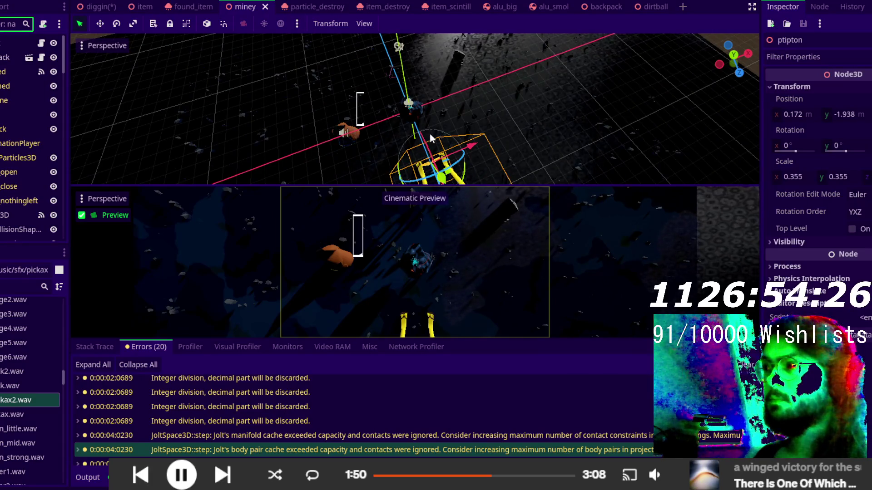
scroll(429, 134, "up", 2)
scroll(429, 134, "down", 2)
left_click_drag(422, 138, 353, 126)
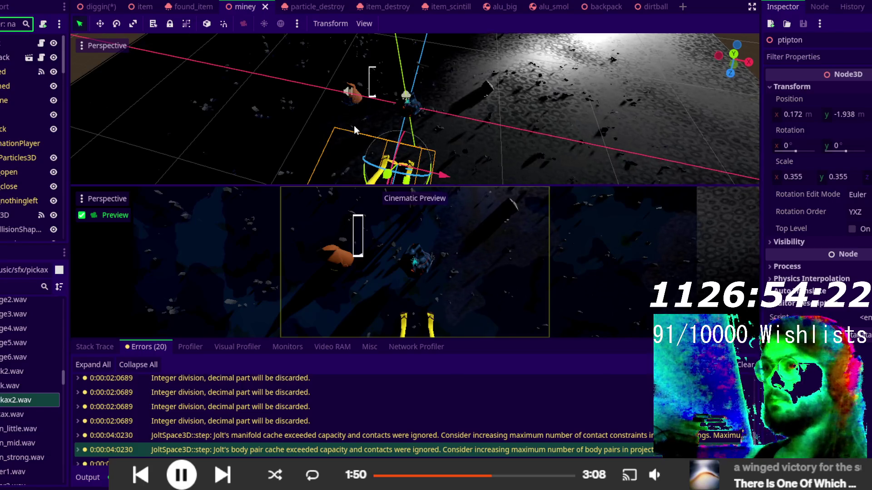
mouse_move(355, 127)
left_mouse_down()
mouse_move(378, 141)
mouse_move(369, 59)
mouse_move(379, 180)
mouse_move(376, 114)
mouse_move(380, 127)
left_mouse_up()
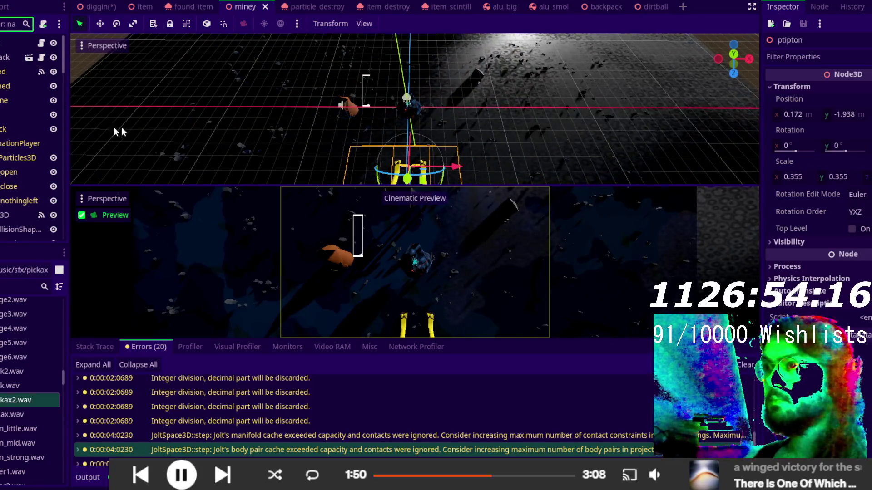
left_click(0, 58)
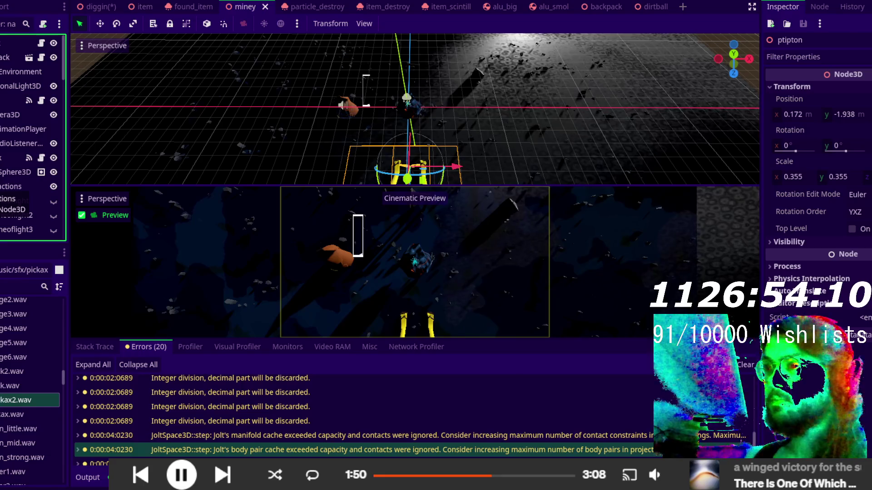
scroll(27, 190, "down", 3)
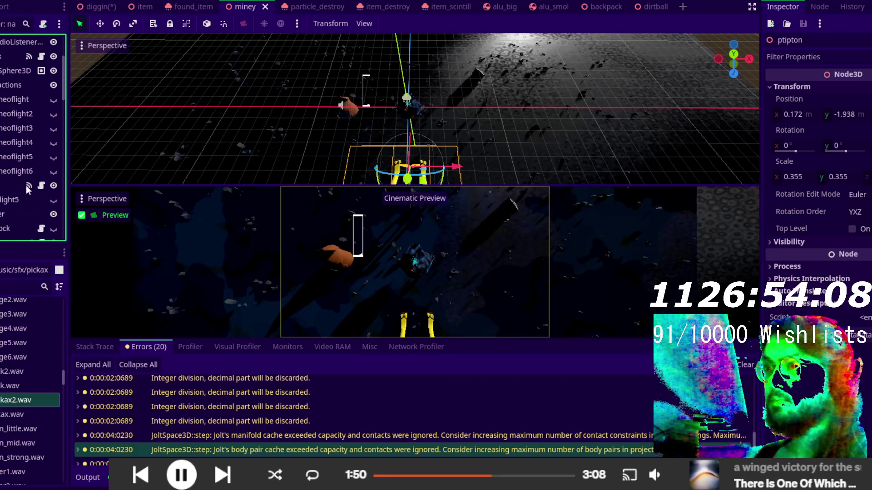
scroll(27, 190, "up", 2)
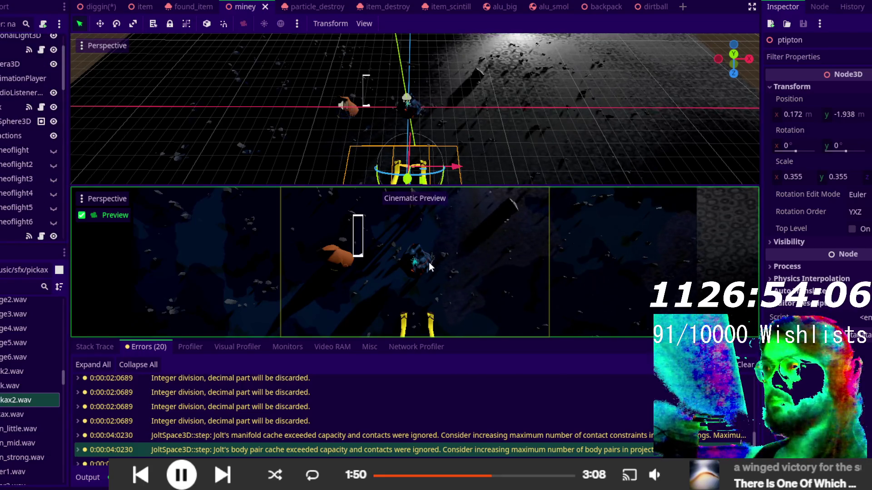
scroll(336, 406, "down", 1)
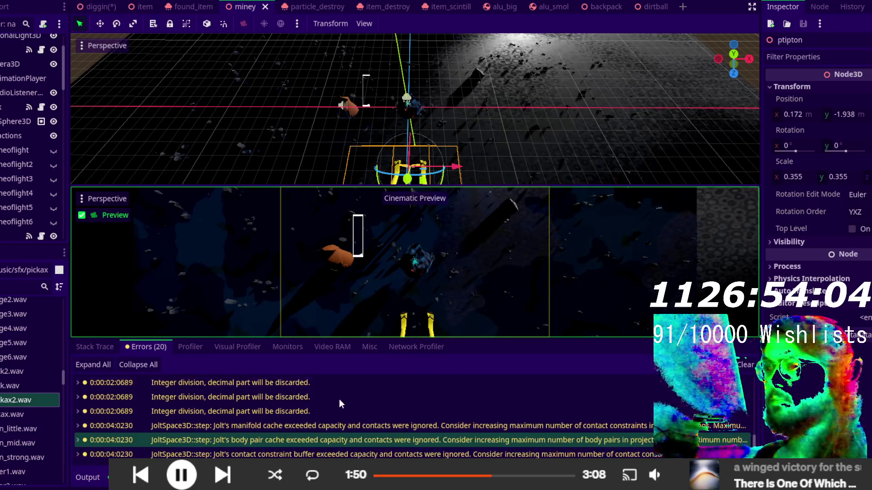
scroll(339, 404, "up", 2)
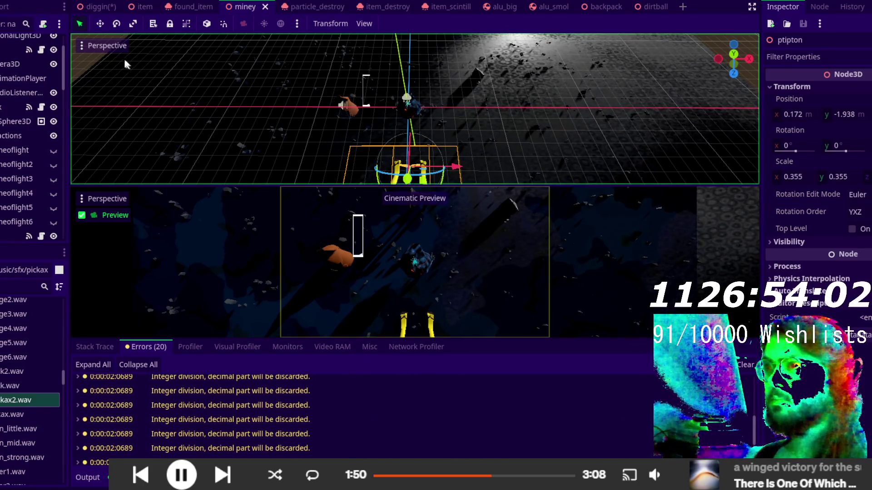
- Return to the miney tab and drag the splitter up to enlarge the camera preview
left_click(193, 6)
left_click(246, 6)
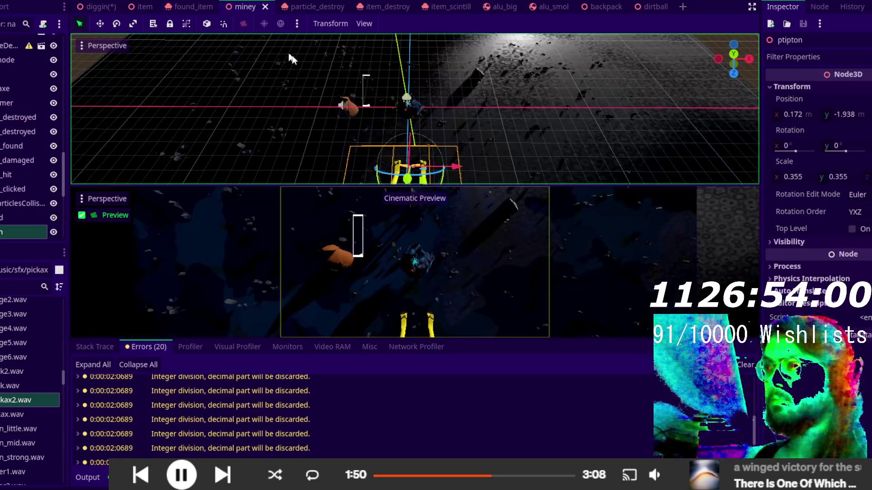
scroll(429, 147, "up", 5)
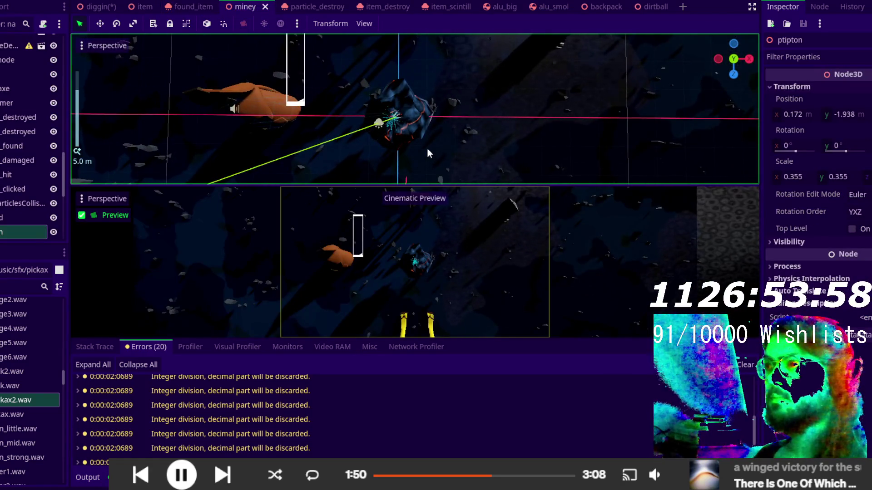
scroll(429, 155, "down", 3)
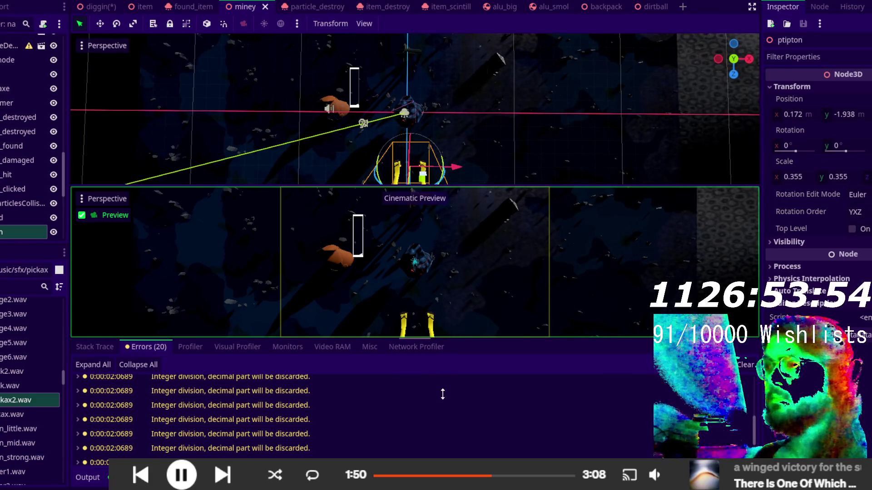
mouse_move(422, 198)
left_mouse_down()
mouse_move(409, 87)
mouse_move(415, 173)
left_mouse_up()
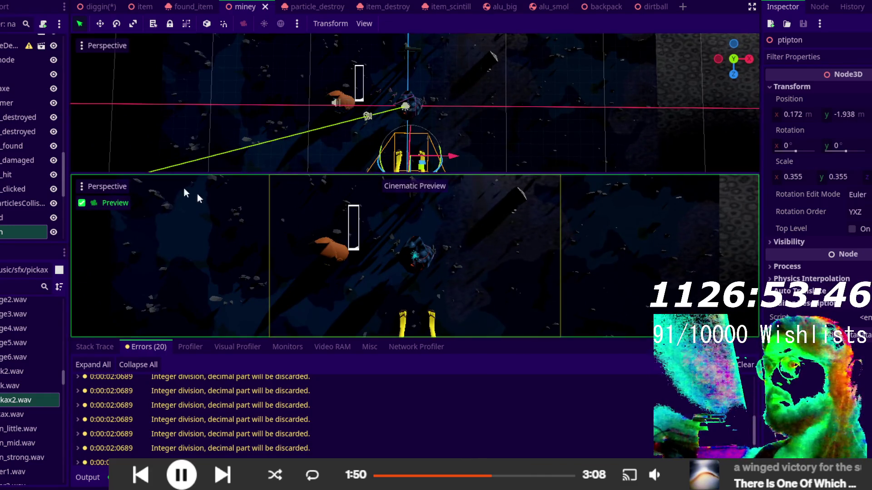
- Zoom the viewport and select the DirectionalLight3D node
scroll(46, 133, "up", 5)
scroll(47, 133, "up", 5)
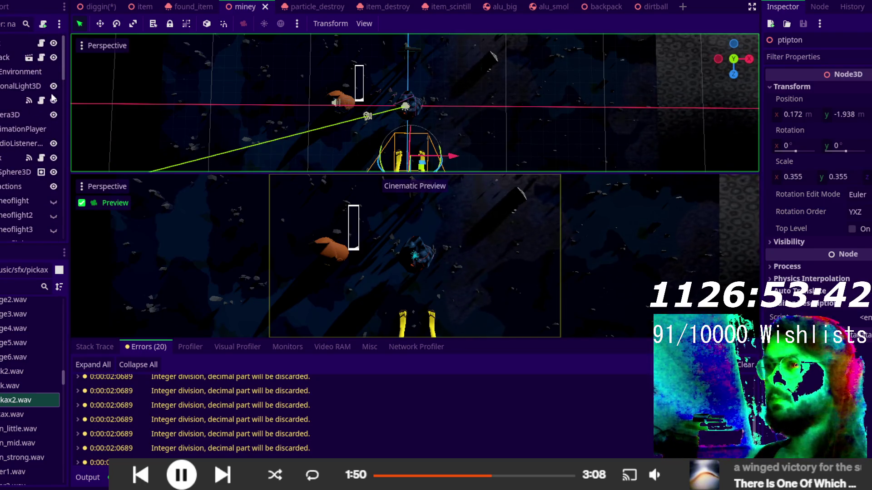
left_click(33, 88)
left_click(54, 87)
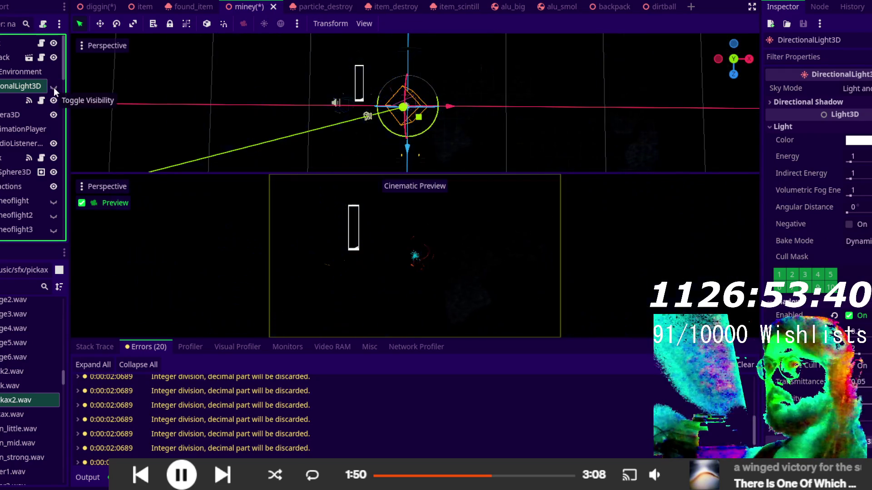
left_click(53, 86)
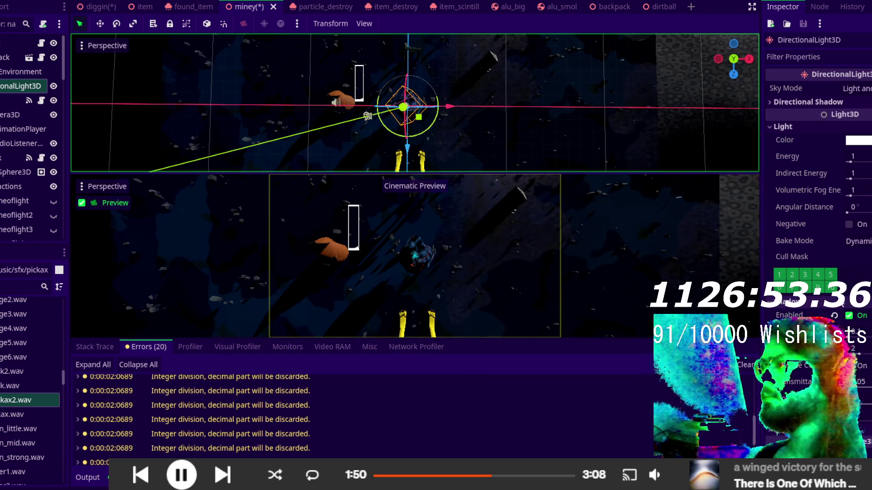
scroll(840, 284, "down", 5)
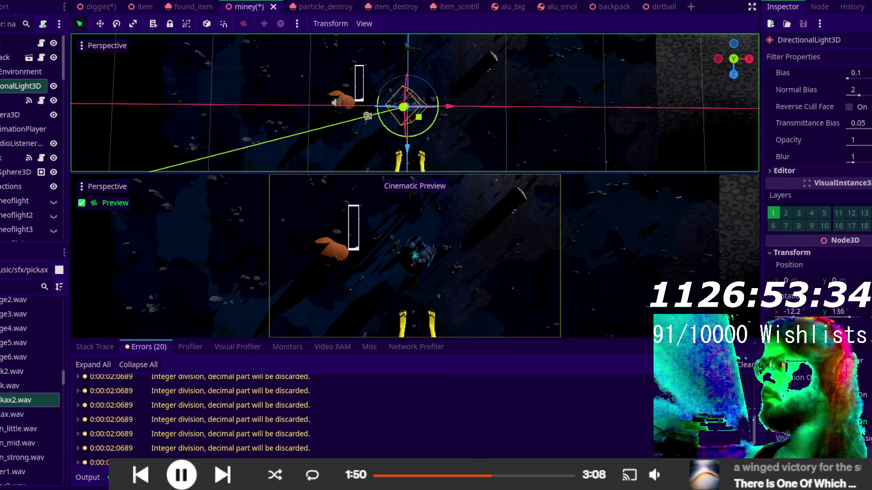
mouse_move(792, 311)
left_mouse_down()
mouse_move(767, 312)
mouse_move(776, 311)
left_mouse_up()
key("ctrl+z")
key("ctrl+z")
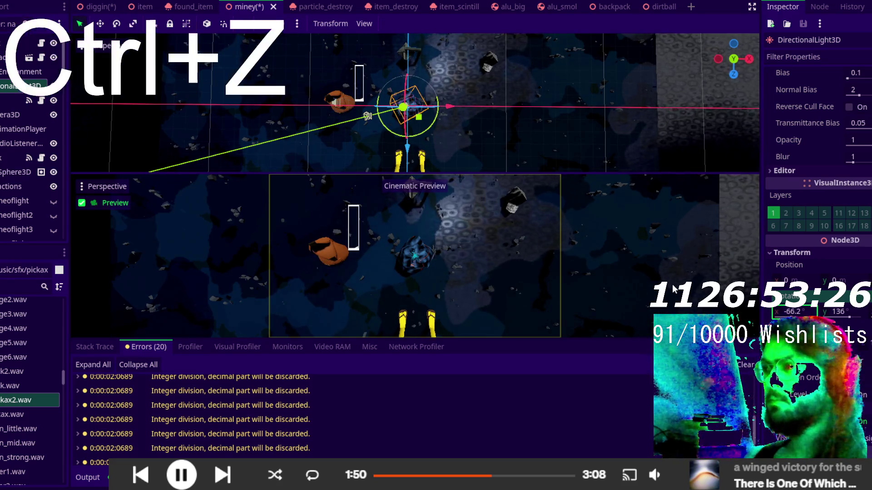
left_click_drag(849, 318, 829, 317)
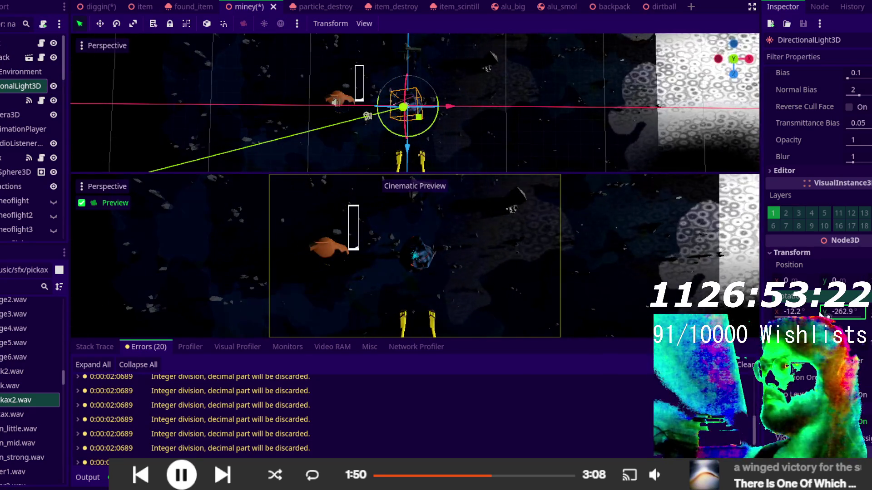
key("ctrl+z")
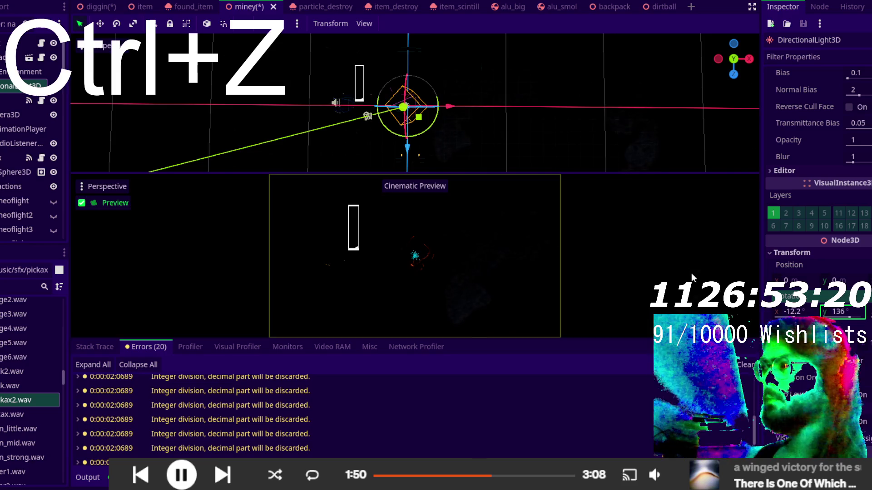
key("ctrl+z")
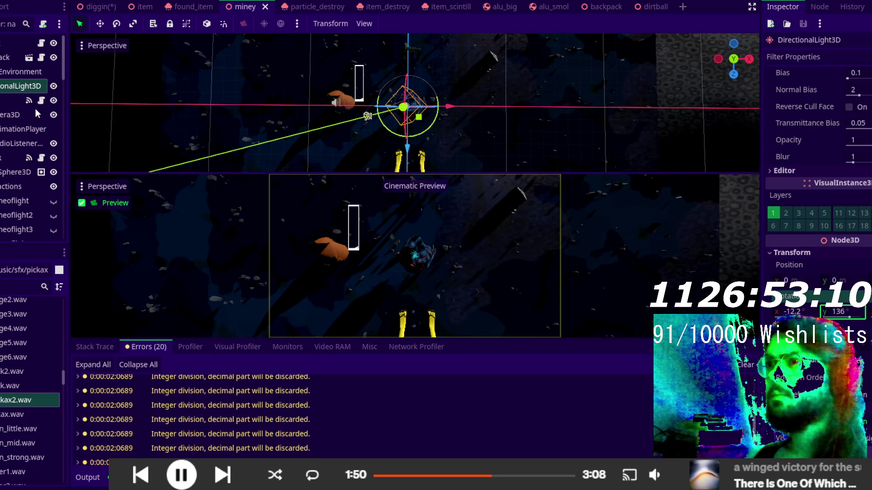
scroll(20, 78, "down", 3)
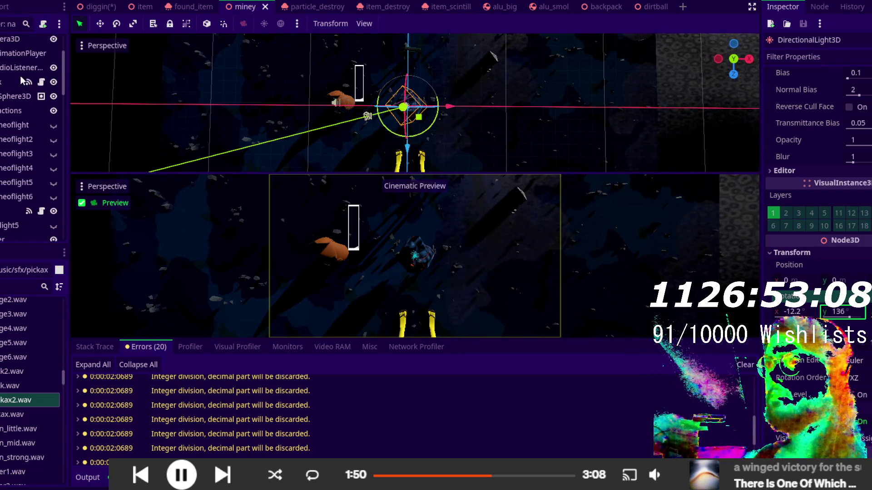
- Unhide the OmniLight3D and raise its Energy from 0 to 5.073
left_click(57, 234)
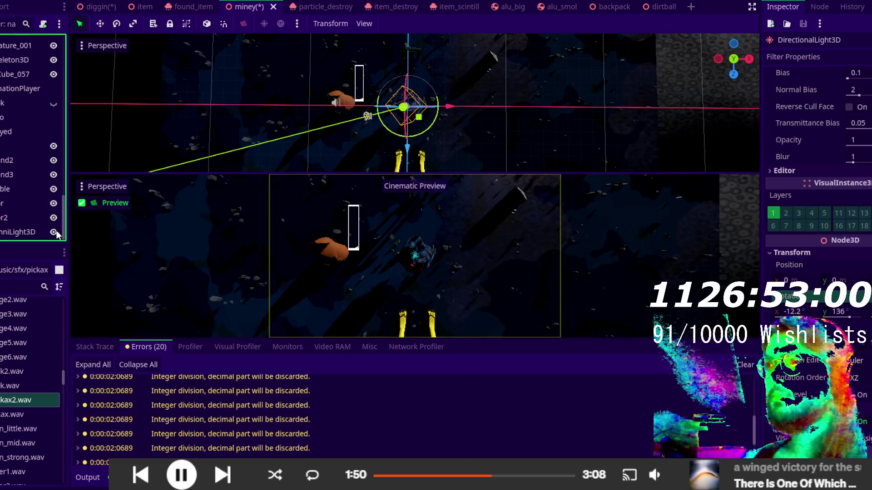
left_click(54, 233)
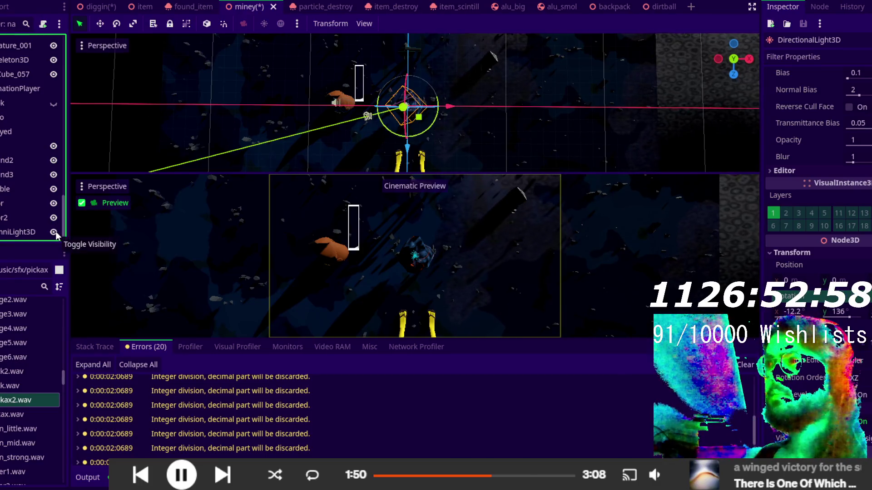
left_click(36, 232)
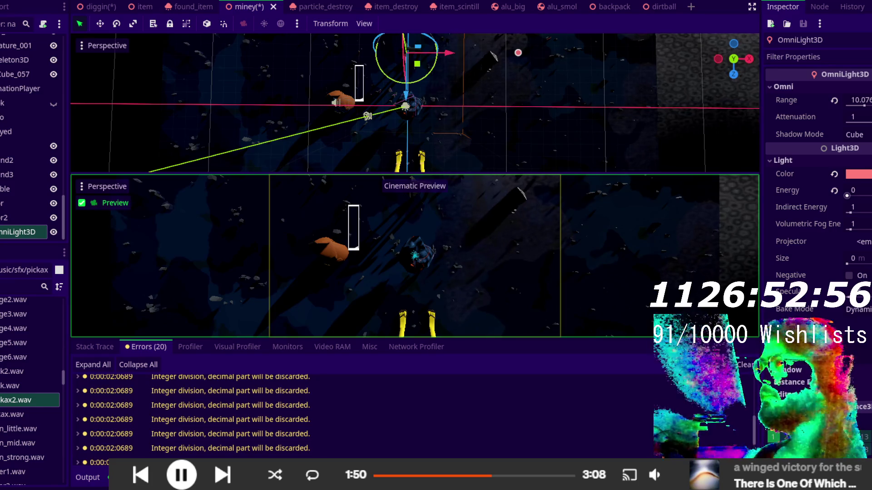
left_click_drag(846, 196, 867, 198)
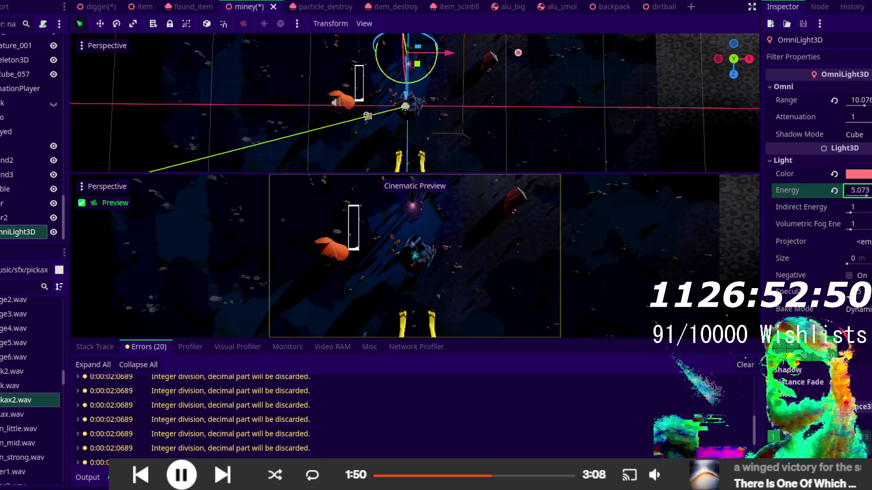
left_click(390, 2)
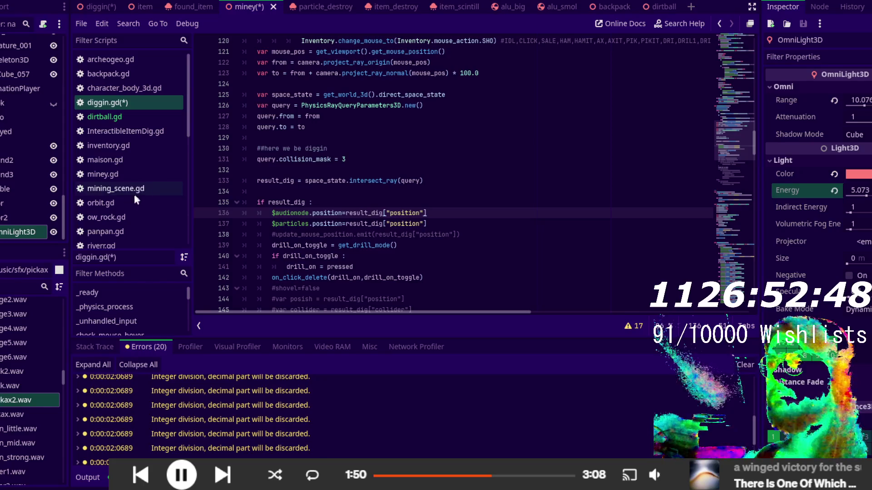
- Search the scripts for 'energy' and 'dec' to find mining_scene.gd's decor2 randf_range(0,5) energy
left_click(127, 175)
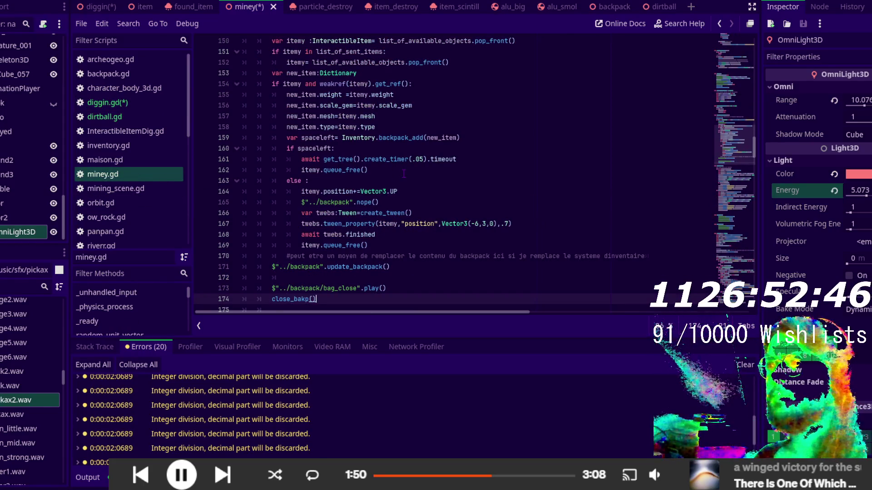
type("ene")
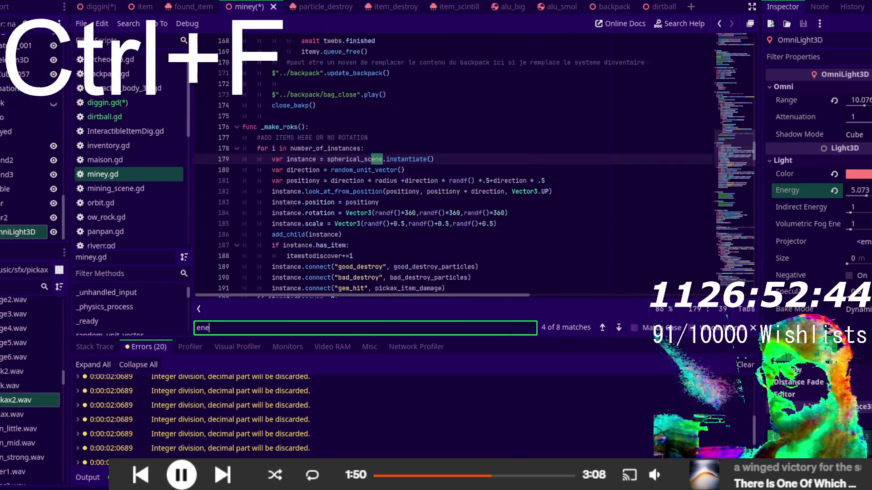
type("rg")
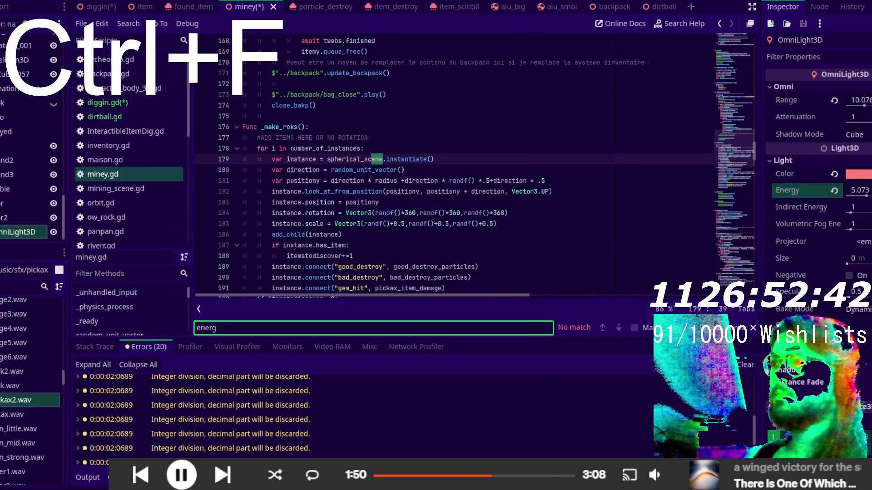
type("y")
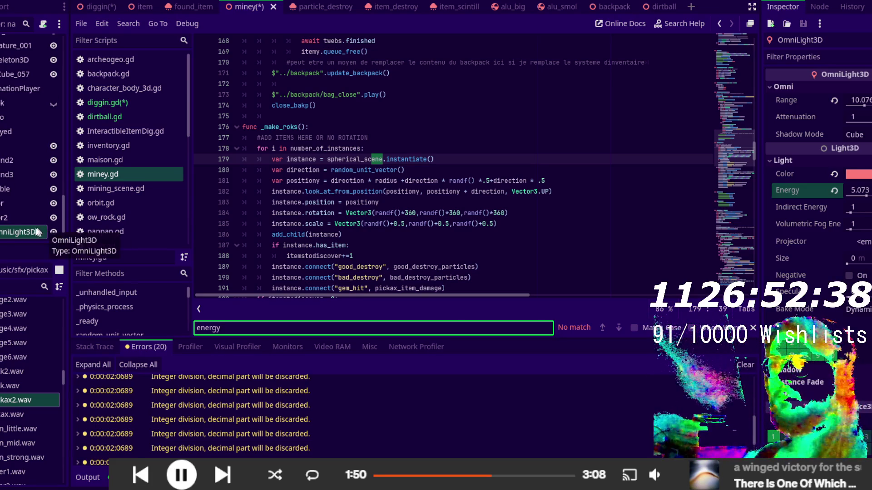
key("ctrl+a")
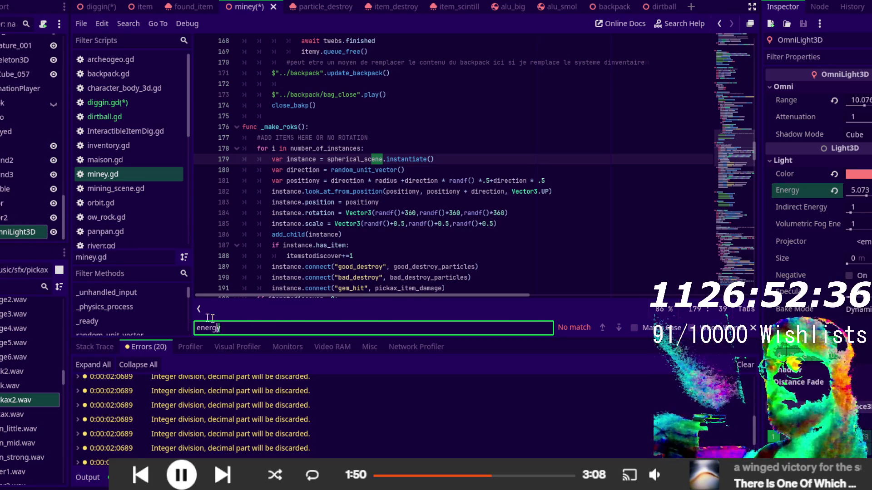
type("dec")
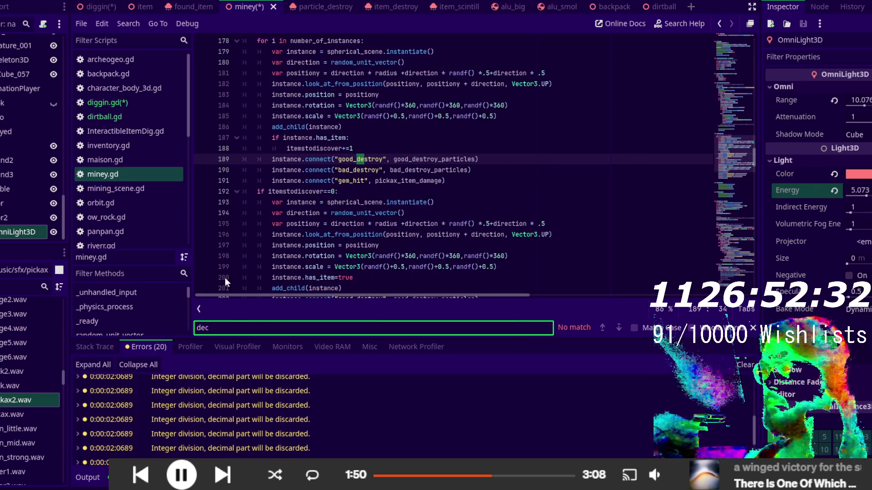
left_click(117, 188)
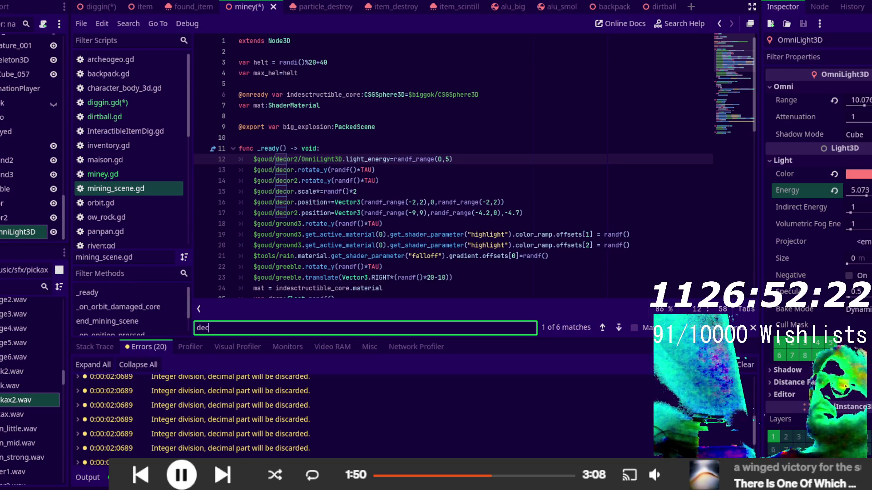
key("ctrl+F2")
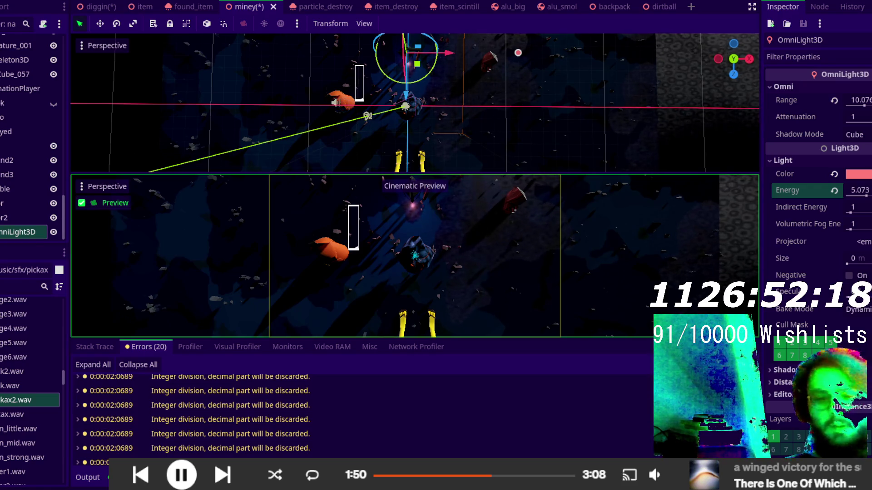
key("Print")
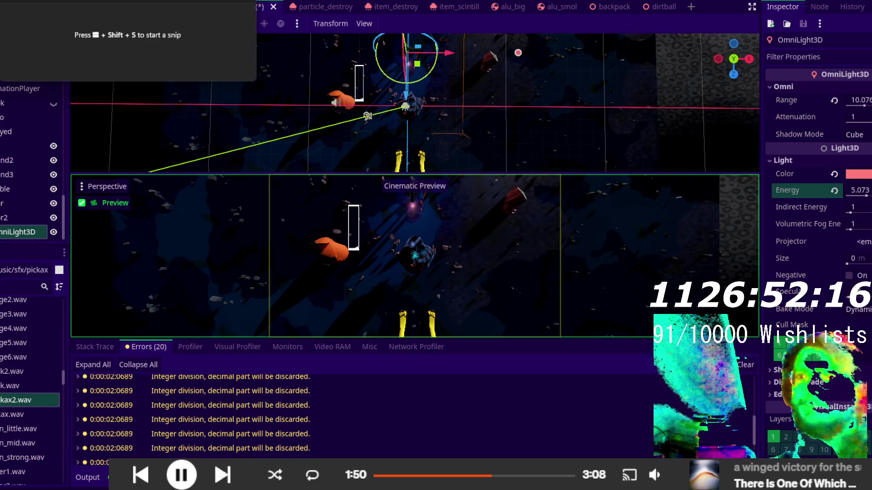
key("Escape")
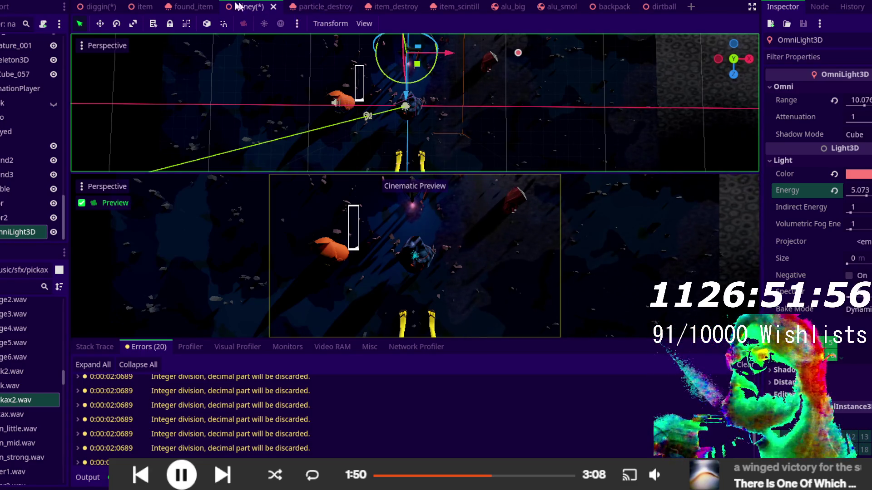
left_click(93, 6)
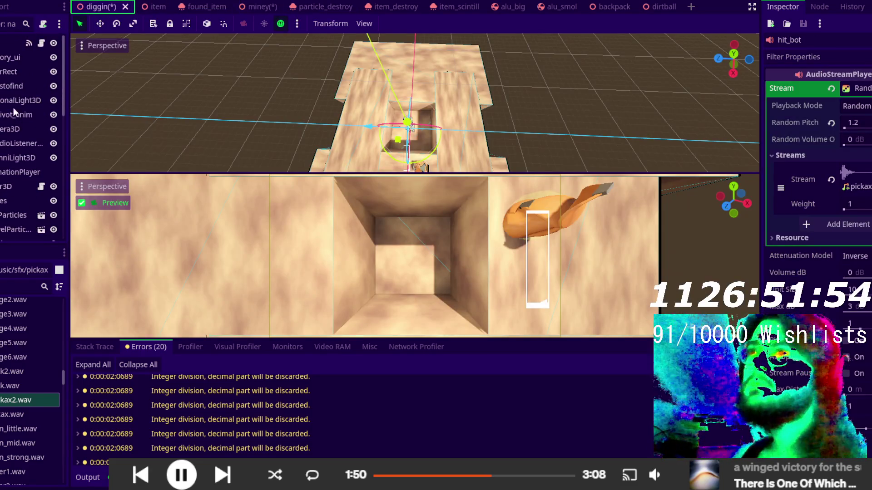
- Paste the copied node under the diggin root, then go back to the miney scene
left_click(3, 45)
key("ctrl+v")
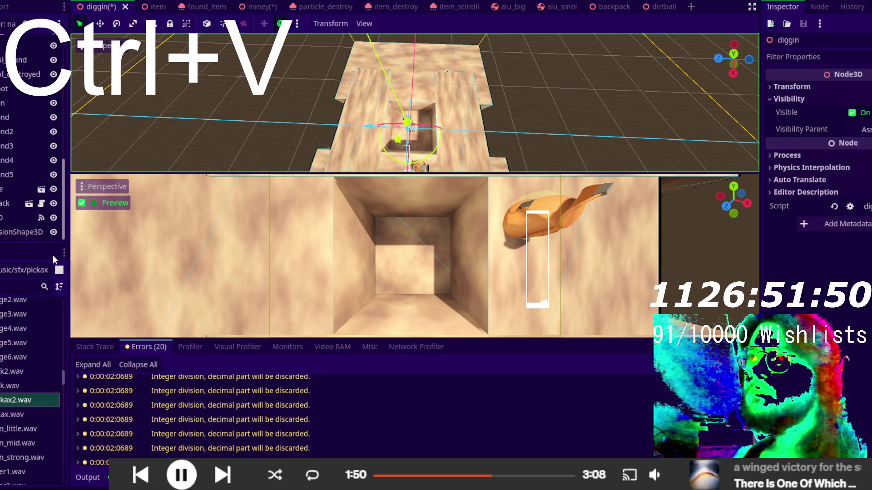
left_click(251, 7)
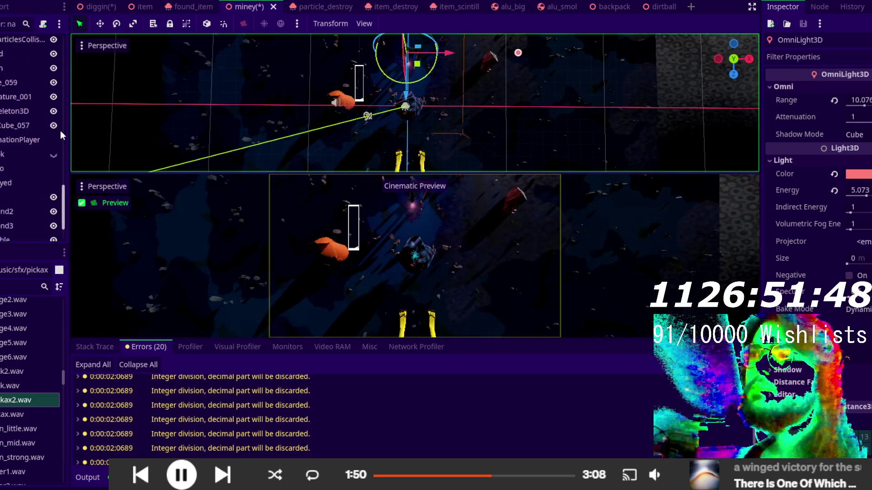
scroll(60, 130, "up", 5)
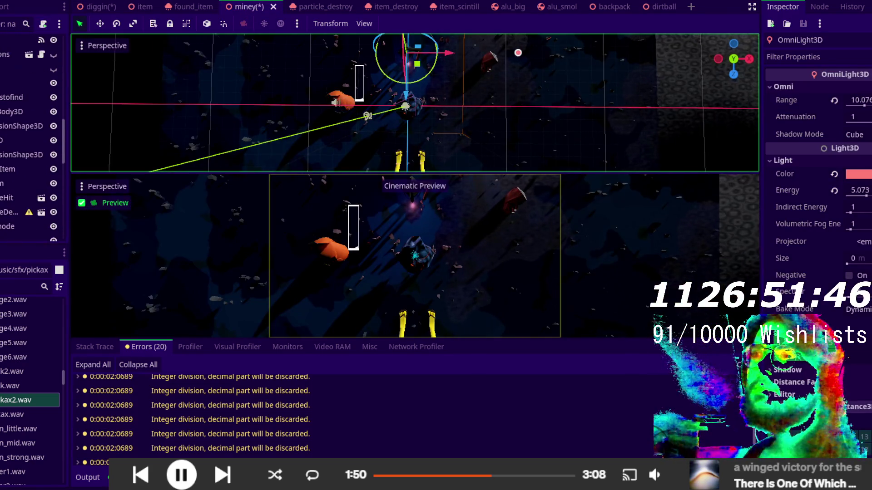
scroll(5, 168, "down", 6)
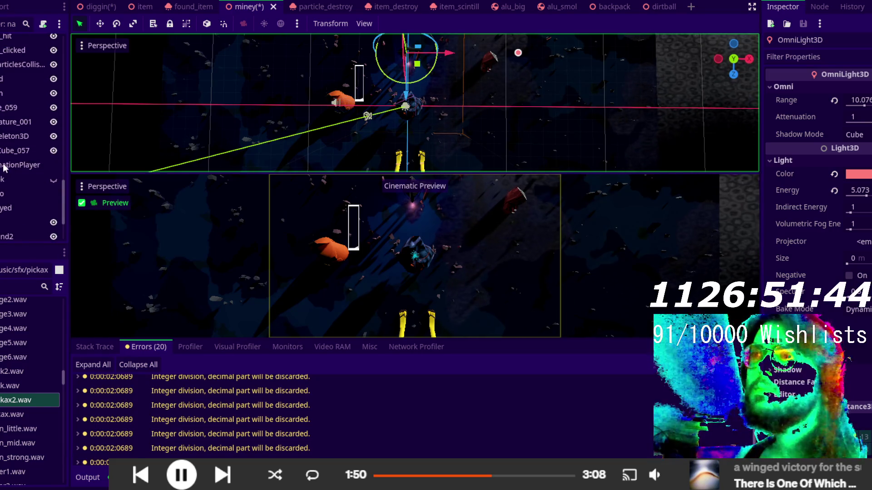
- Copy ptipton from its right-click menu in miney and paste it into the diggin scene
left_click(5, 93)
right_click(4, 94)
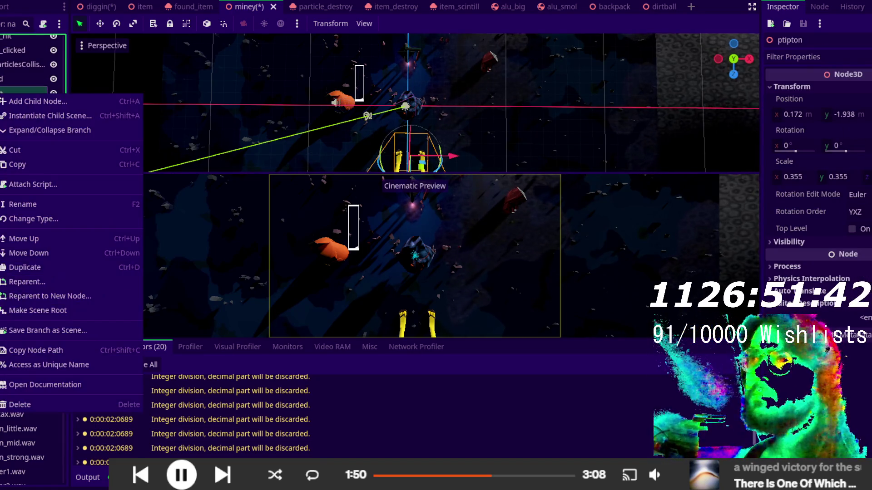
left_click(28, 162)
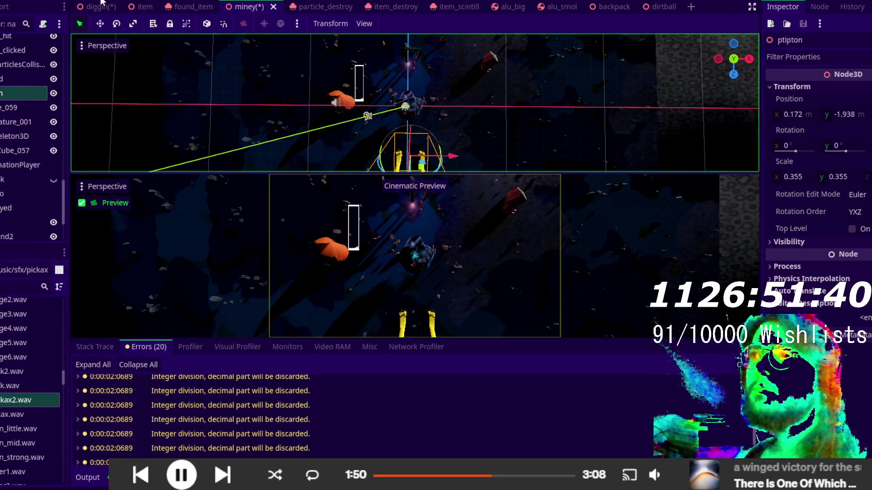
left_click(101, 6)
key("ctrl+v")
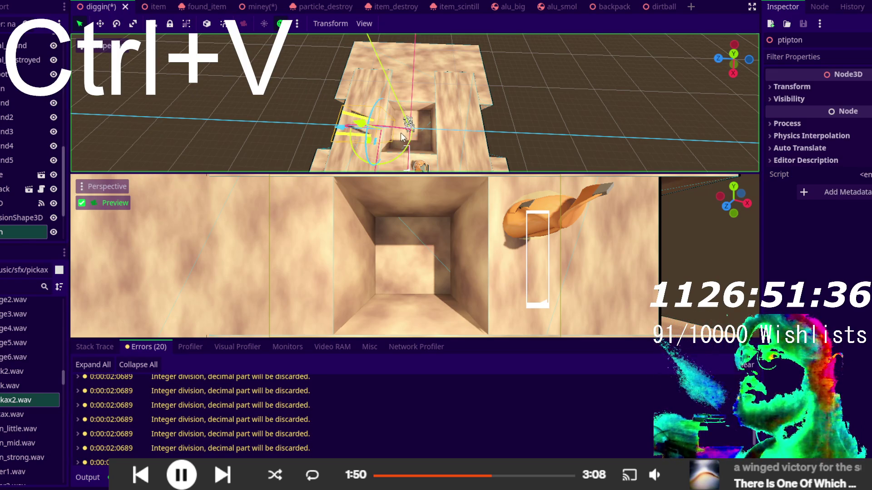
- Move the pasted ptipton up 1.2 units on Y above the pit
mouse_move(402, 136)
left_mouse_down()
mouse_move(524, 52)
mouse_move(386, 163)
left_mouse_up()
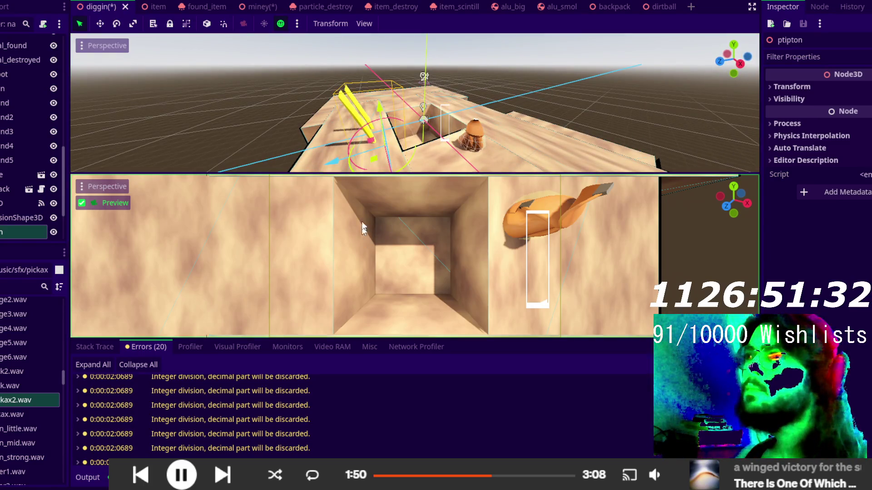
mouse_move(379, 112)
left_mouse_down()
mouse_move(372, 88)
mouse_move(447, 172)
mouse_move(506, 107)
mouse_move(578, 117)
mouse_move(584, 103)
mouse_move(551, 76)
left_mouse_up()
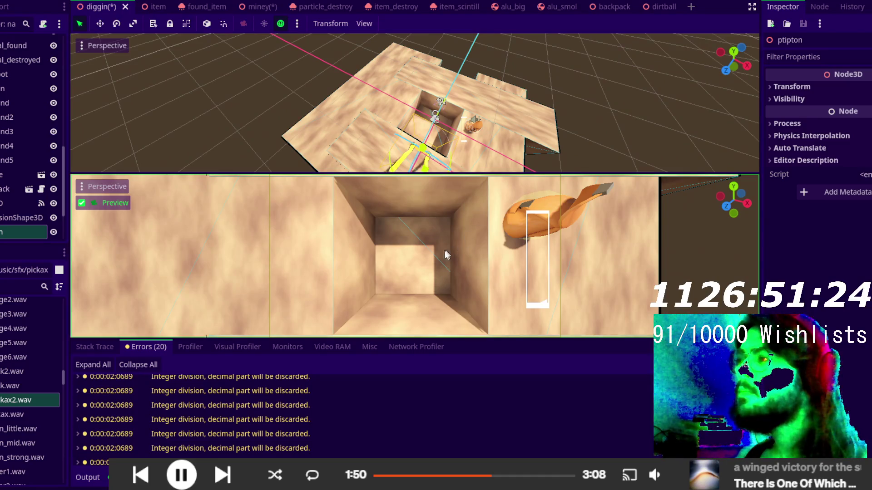
mouse_move(423, 96)
left_mouse_down()
mouse_move(349, 49)
mouse_move(366, 52)
mouse_move(301, 165)
mouse_move(206, 161)
mouse_move(354, 58)
mouse_move(380, 88)
left_mouse_up()
scroll(46, 204, "down", 3)
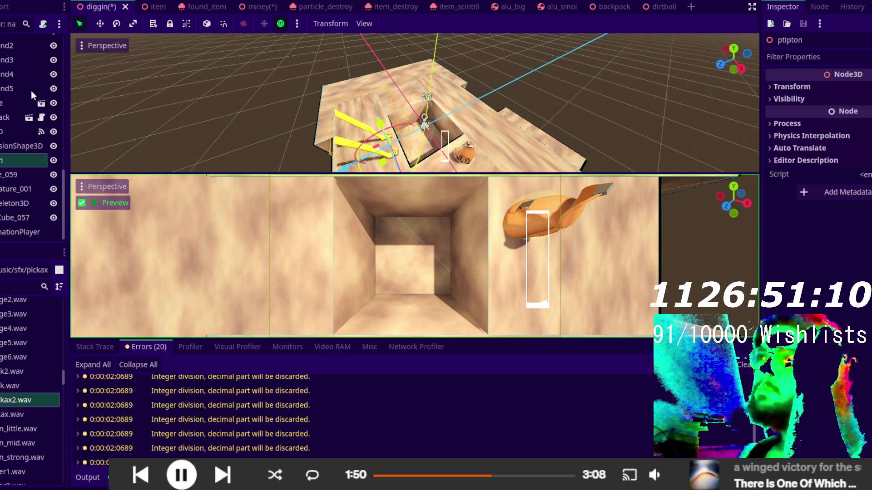
key("ctrl+F3")
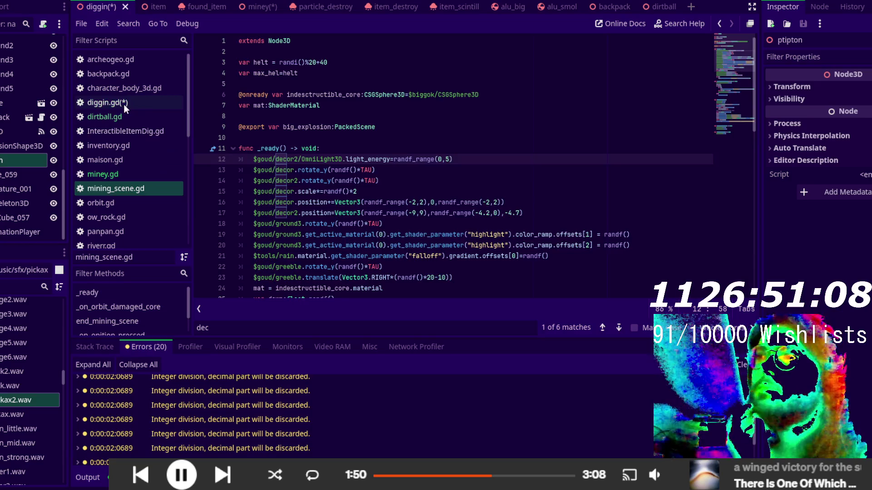
- Open diggin.gd and start a new line inside the foundd_it function
left_click(109, 102)
scroll(402, 211, "down", 20)
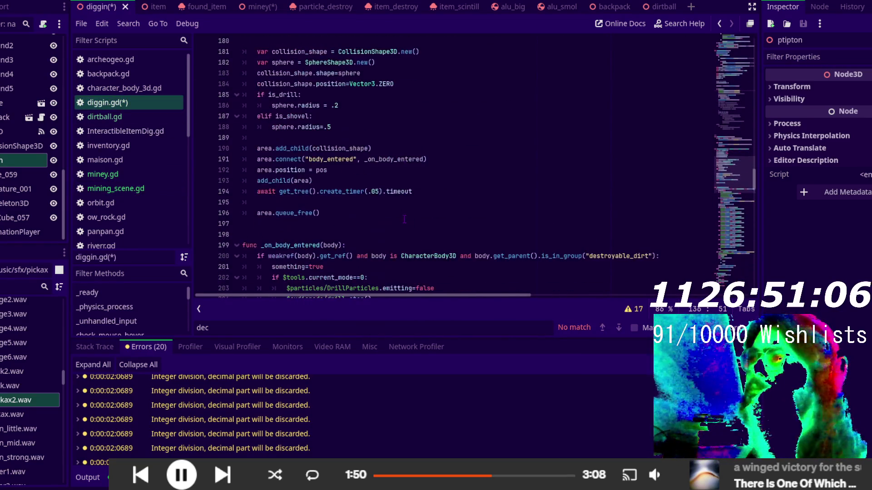
scroll(404, 227, "down", 20)
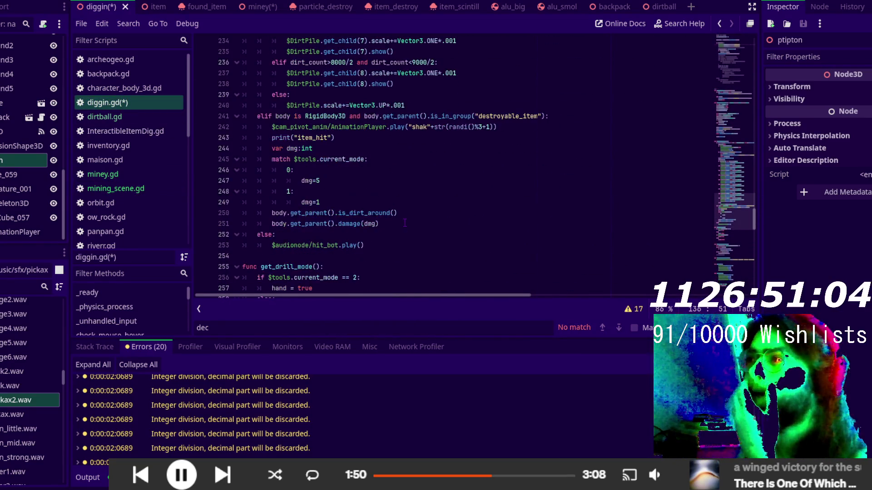
scroll(441, 234, "down", 15)
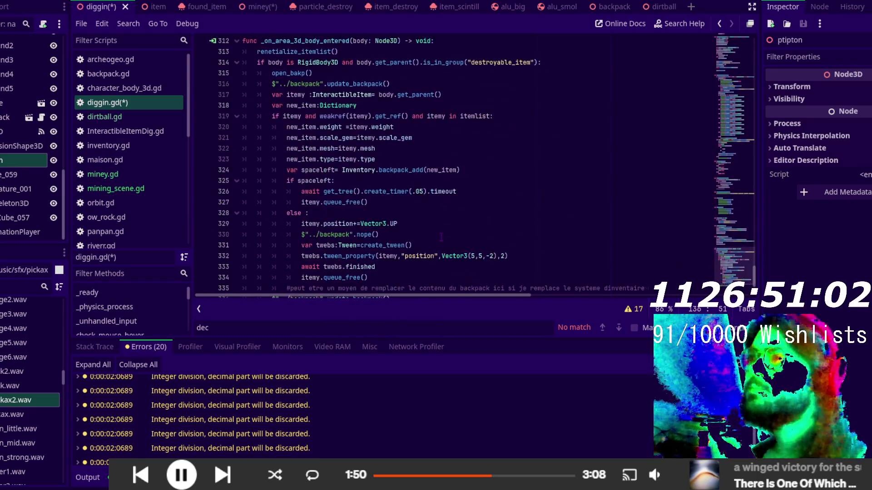
scroll(408, 256, "up", 4)
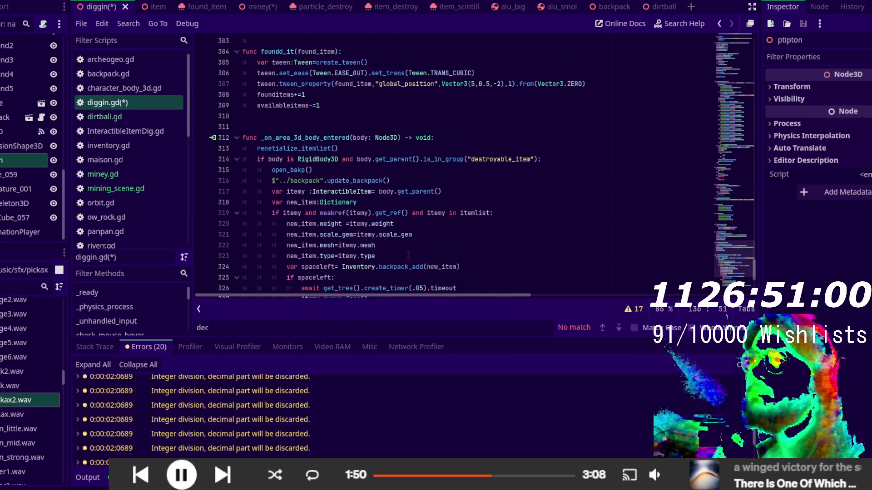
scroll(407, 256, "up", 4)
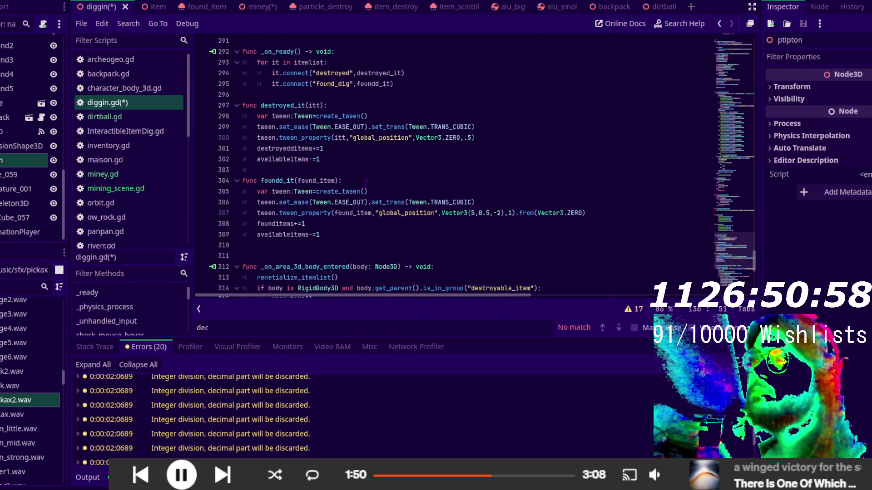
left_click(366, 182)
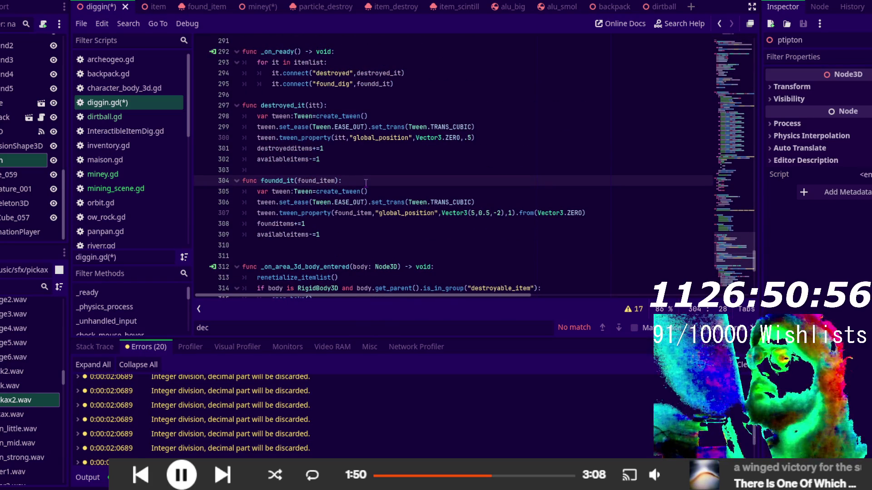
key("Return")
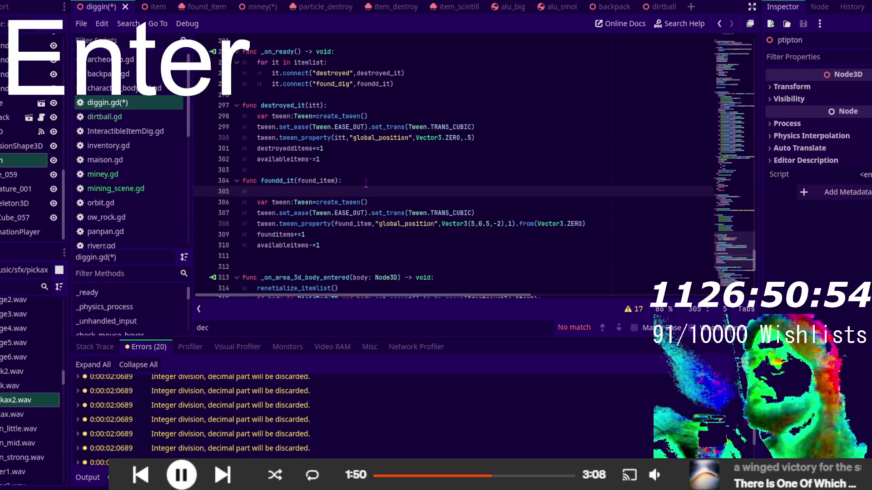
- Insert ptipton's AnimationPlayer path and call play("lr") on it
mouse_move(17, 235)
left_mouse_down()
mouse_move(236, 177)
mouse_move(313, 192)
left_mouse_up()
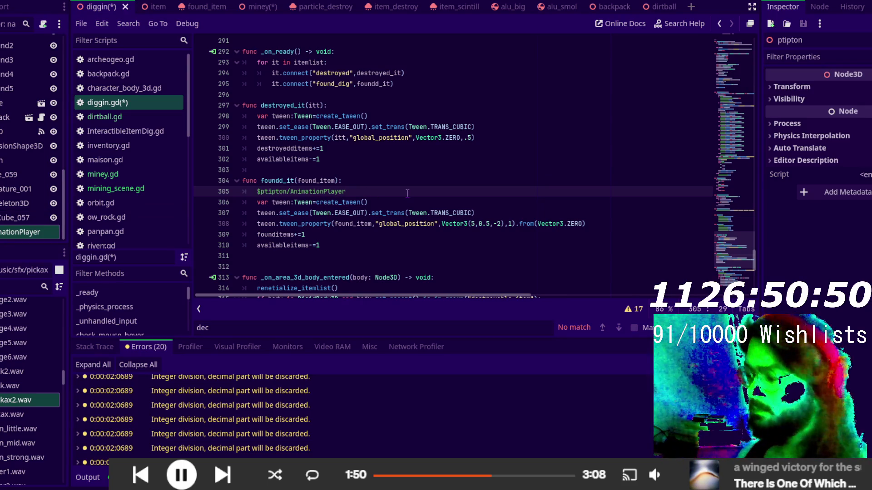
type(".play(")
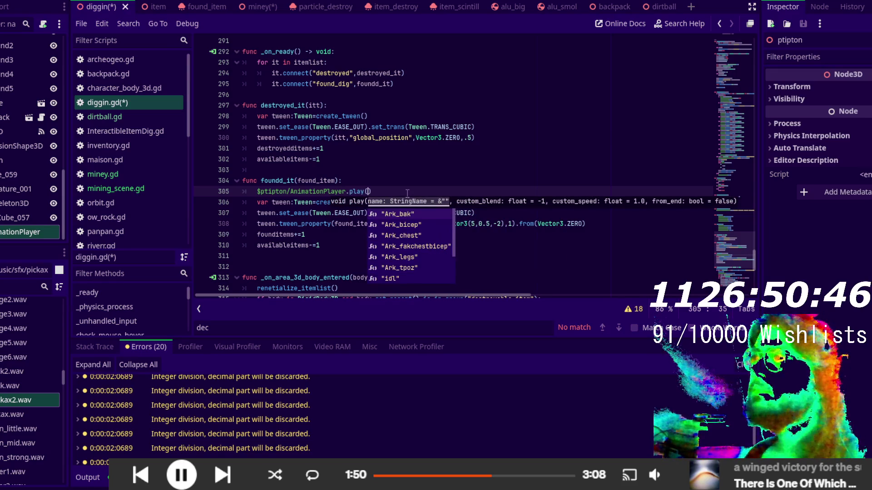
scroll(424, 230, "down", 9)
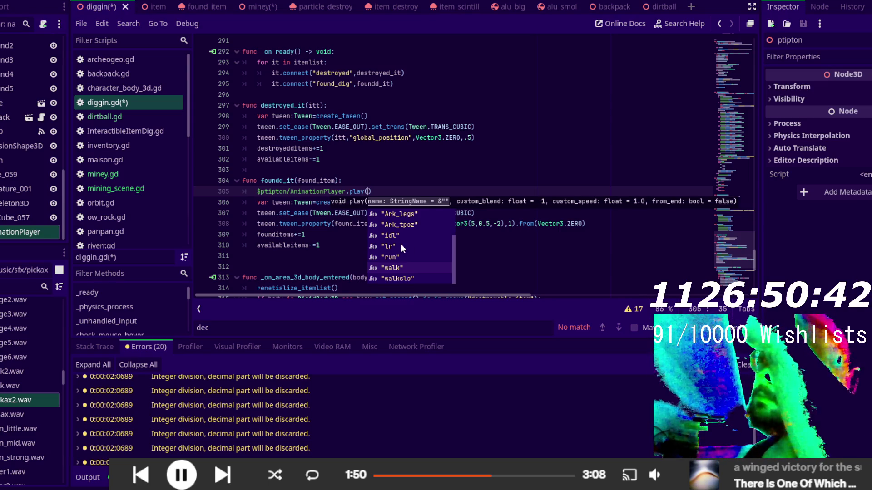
left_click(399, 246)
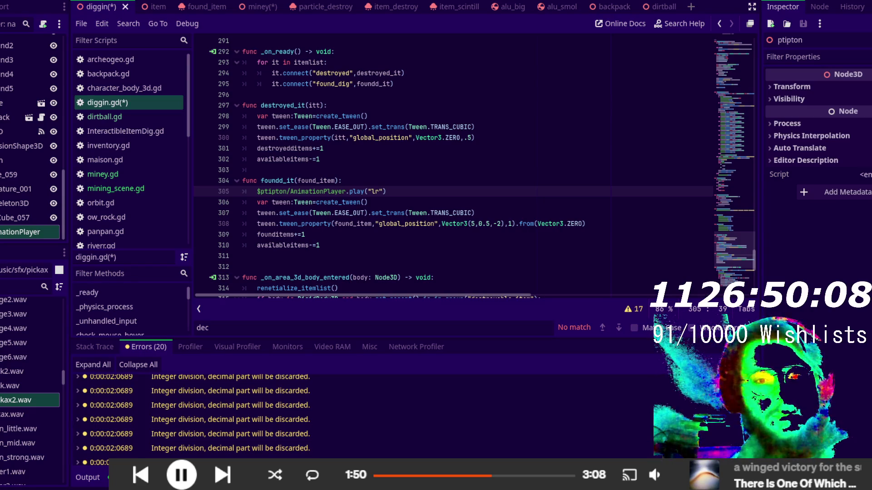
- Run the project with F5 to test the found-item animation
key("F5")
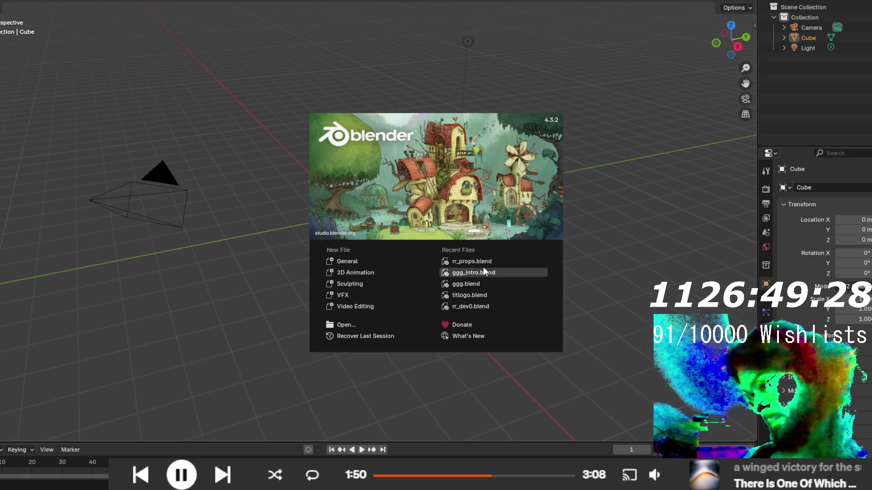
- Open a recent .blend file, hide the 'there' object, and collapse the particles collection
left_click(478, 262)
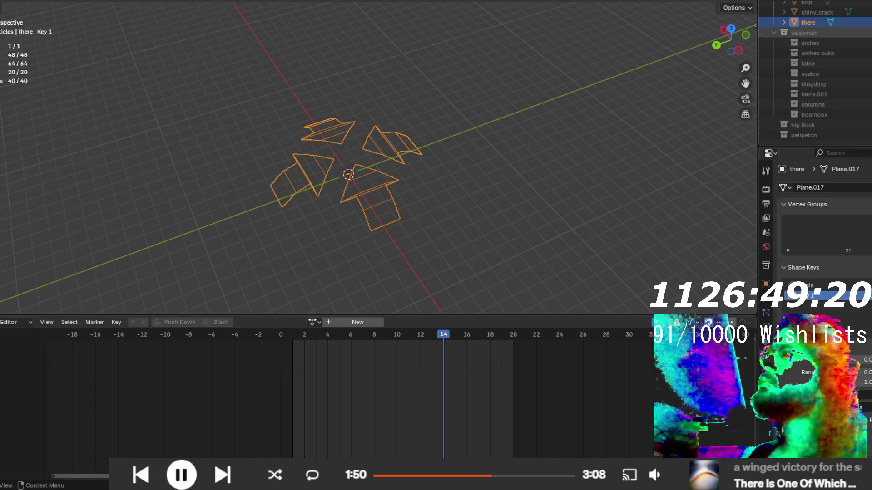
key("h")
scroll(812, 72, "up", 4)
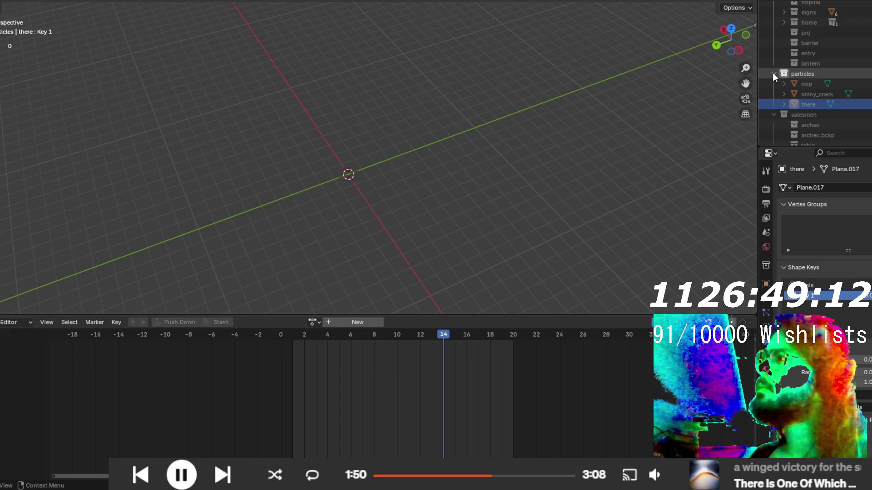
left_click(773, 73)
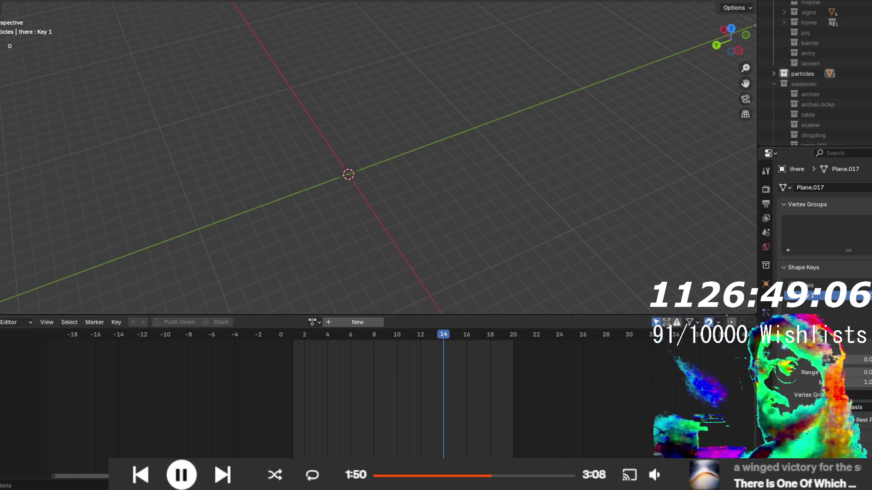
mouse_move(118, 481)
left_click(118, 443)
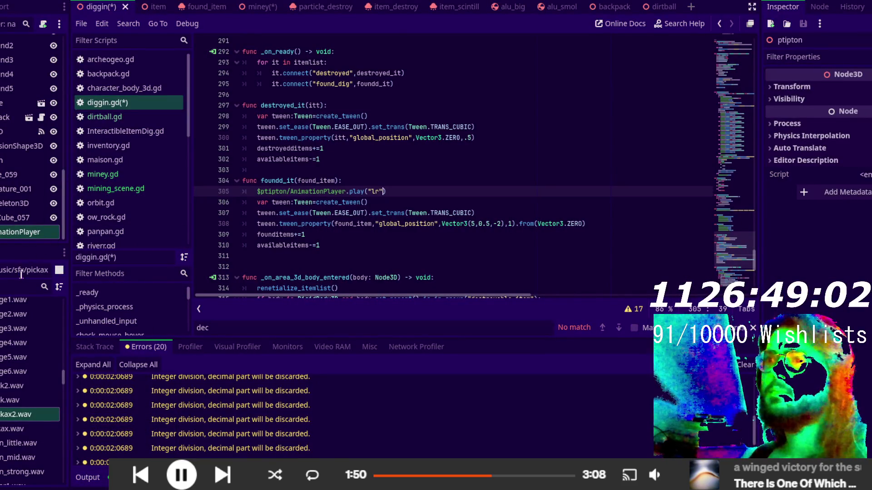
- In Godot, filter the FileSystem for 'spawn' and inspect the integer-division warning lines in diggin.gd
left_click(17, 287)
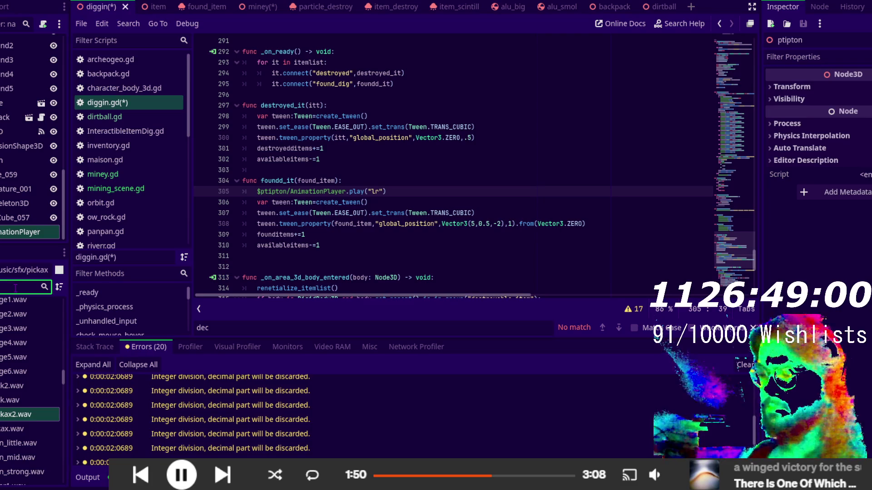
type("spawn")
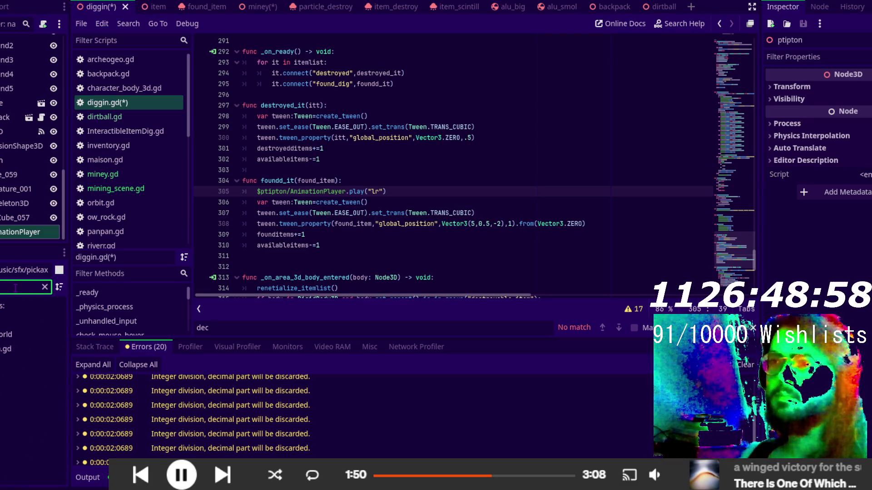
left_click(6, 348)
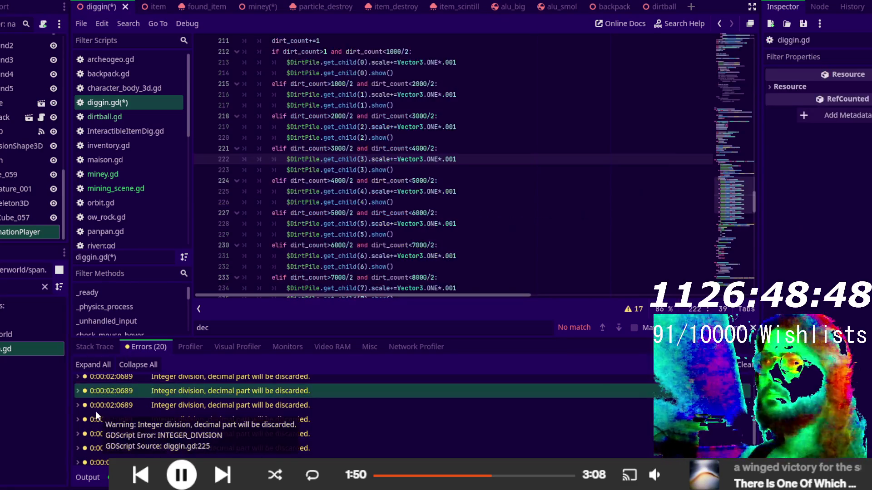
left_click(98, 391)
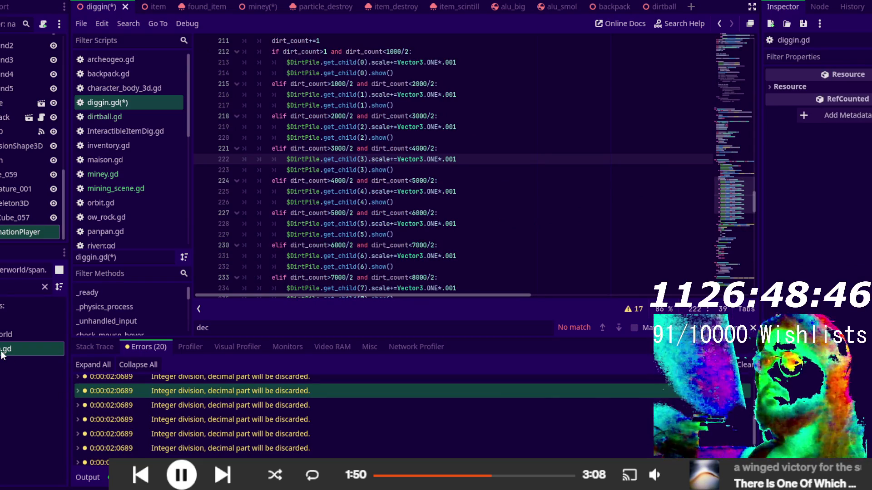
left_click(107, 406)
scroll(144, 200, "down", 5)
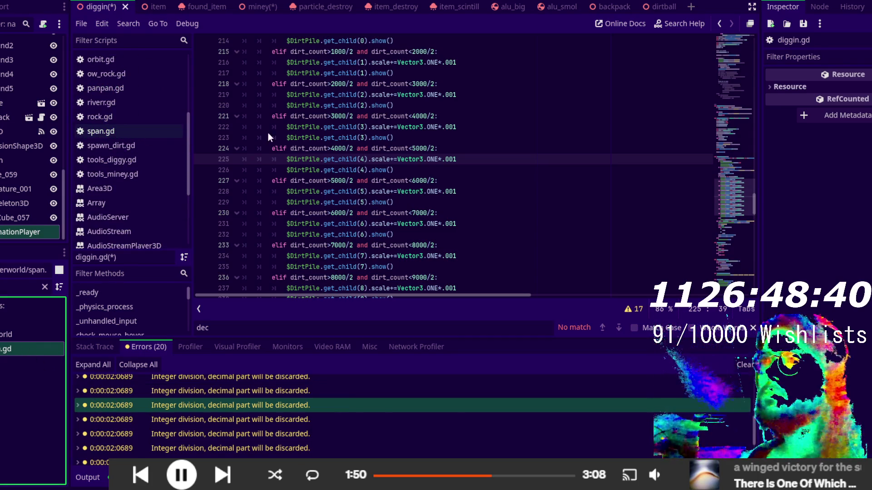
- Go to line 65 of span.gd, then return to Blender
key("alt+Left")
scroll(415, 219, "up", 2)
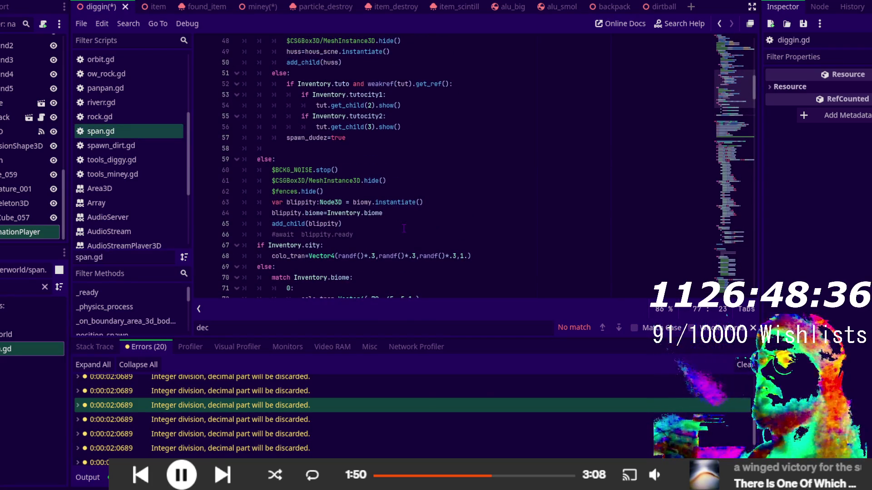
key("alt+Left")
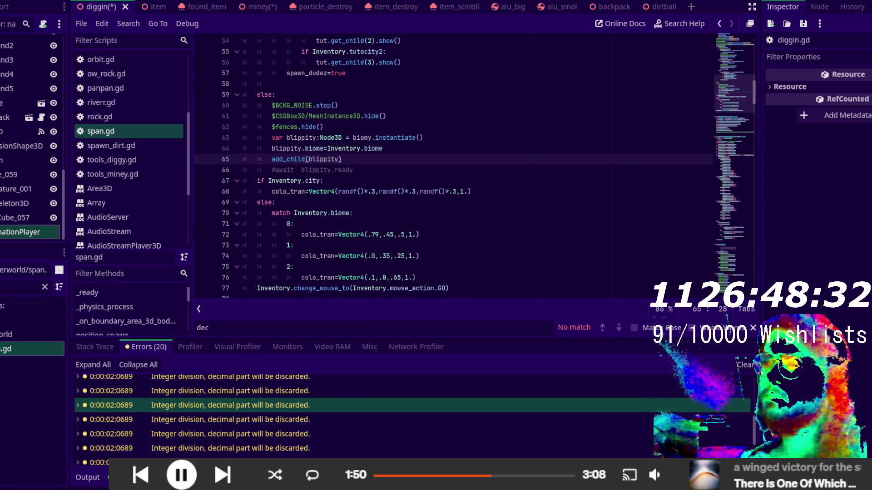
key("alt+Tab")
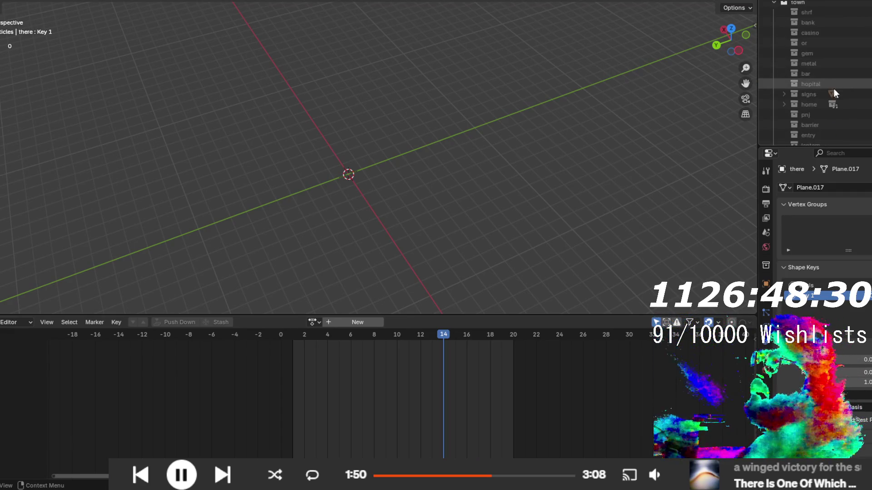
- Expand the pick collection in the Outliner and unhide the Cube.017 pickaxe
scroll(834, 89, "up", 5)
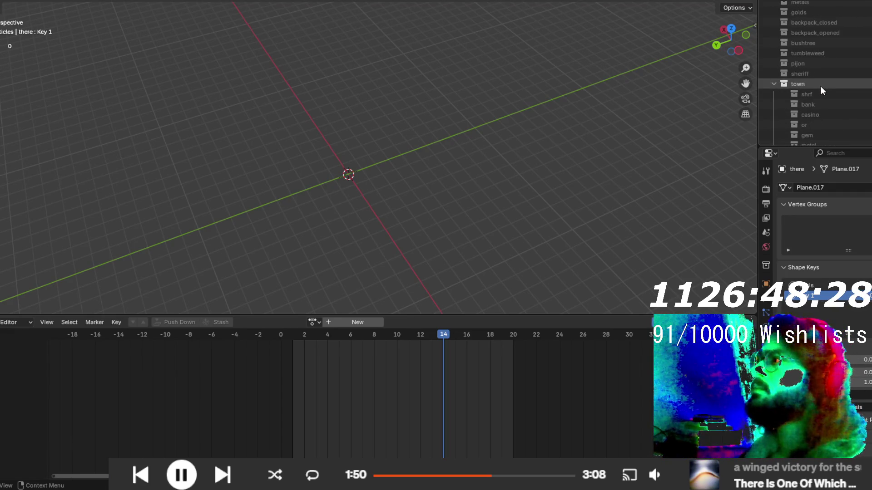
scroll(820, 86, "up", 5)
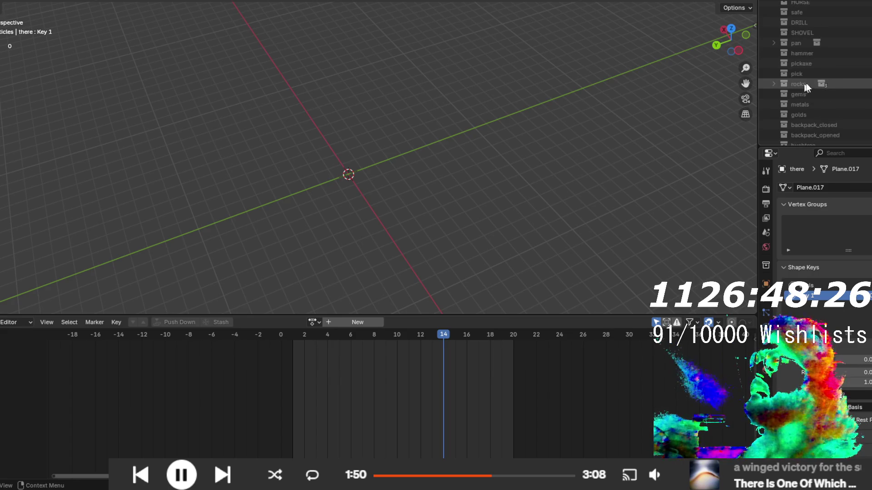
left_click(774, 73)
left_click(813, 83)
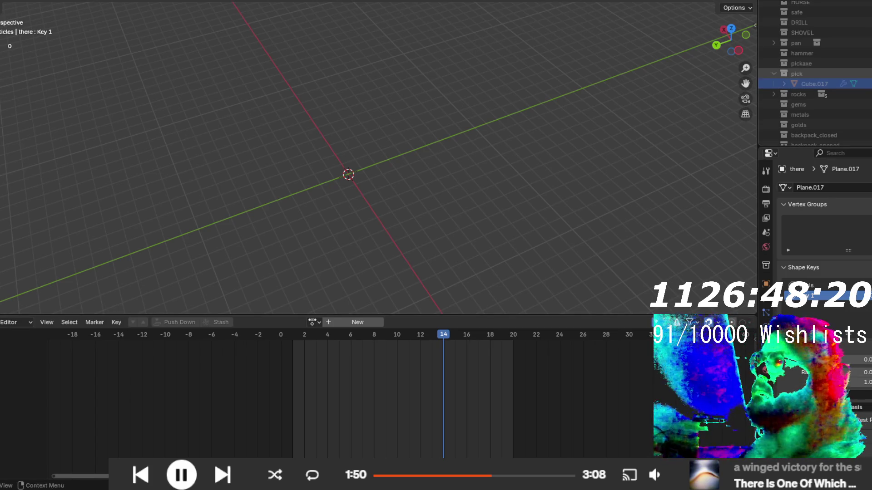
key("alt+h")
- Compare Material Preview, Rendered and Solid shading, then select the pickaxe from a top view
mouse_move(447, 134)
left_mouse_down()
mouse_move(380, 164)
mouse_move(445, 119)
left_mouse_up()
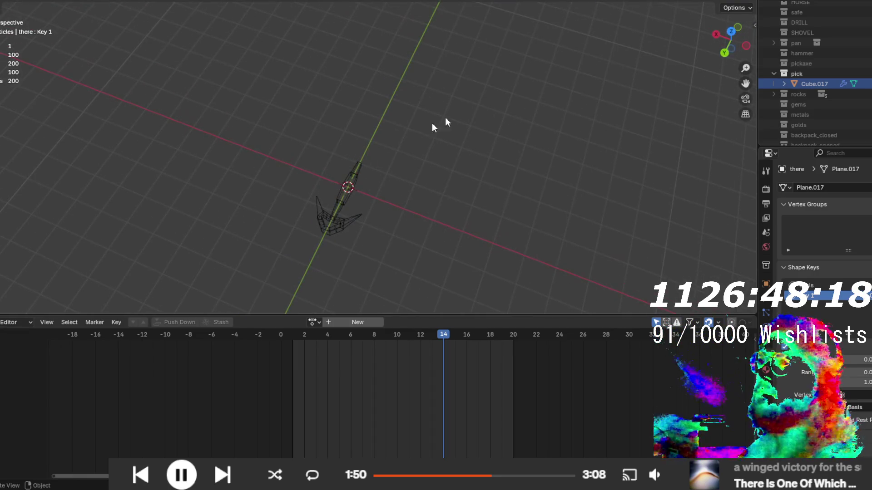
left_click(730, 3)
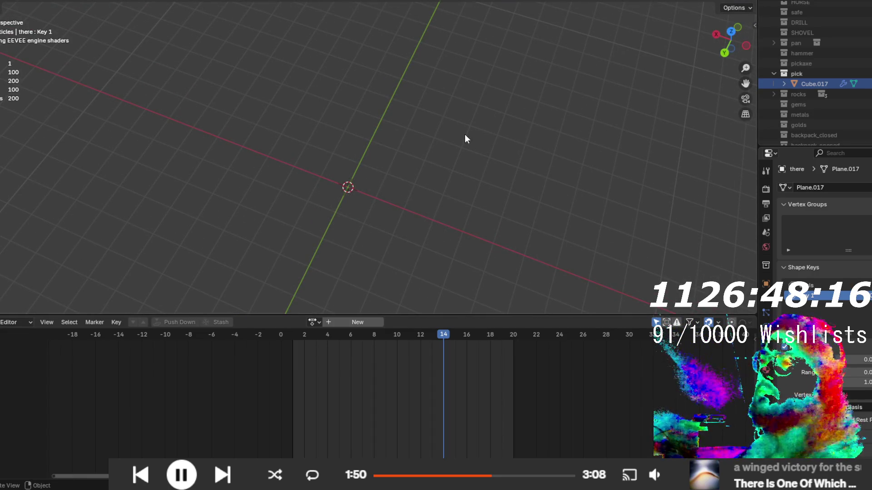
mouse_move(520, 167)
left_mouse_down()
mouse_move(317, 180)
mouse_move(381, 98)
mouse_move(306, 183)
mouse_move(393, 162)
left_mouse_up()
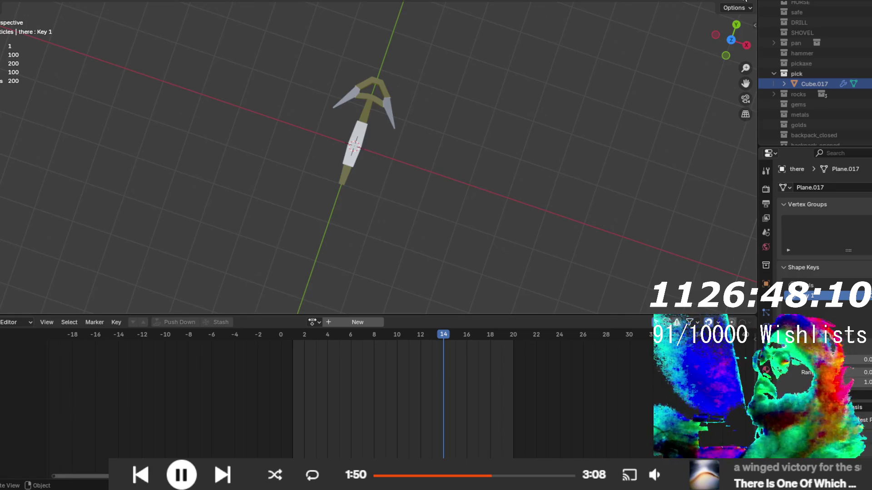
left_click(745, 2)
mouse_move(677, 17)
left_mouse_down()
mouse_move(451, 93)
mouse_move(442, 37)
mouse_move(424, 68)
mouse_move(508, 58)
left_mouse_up()
left_click(719, 1)
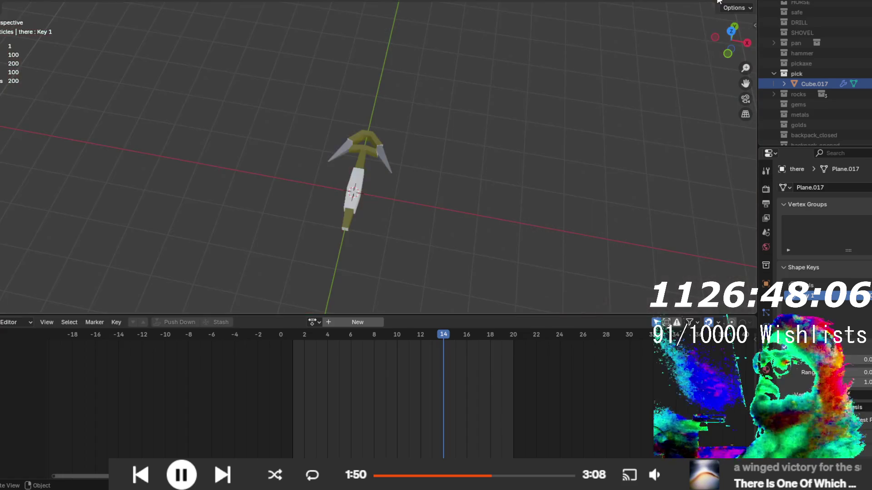
mouse_move(399, 137)
left_mouse_down()
mouse_move(386, 175)
mouse_move(467, 184)
mouse_move(485, 138)
mouse_move(350, 211)
left_mouse_up()
left_click(359, 132)
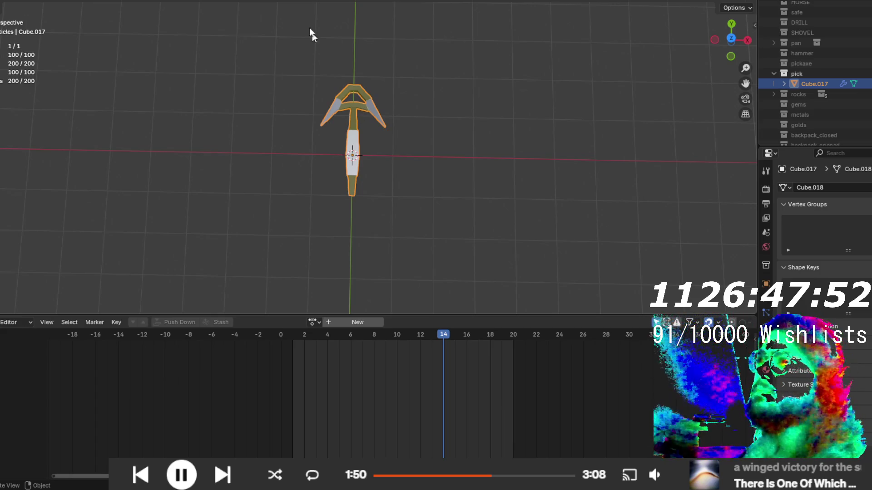
key("ctrl+Page_Down")
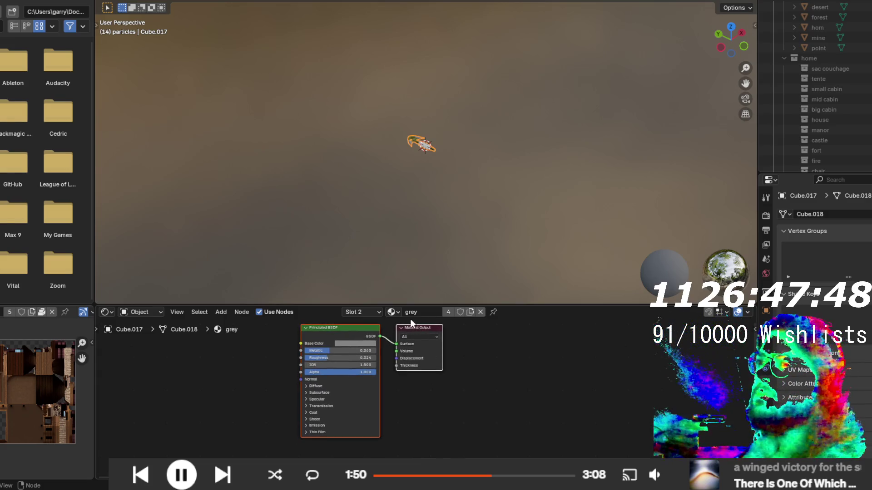
- Move the Material Output node aside, then unhide and select the pickaxe model
left_click(418, 325)
left_click_drag(443, 326, 504, 336)
scroll(453, 149, "up", 10)
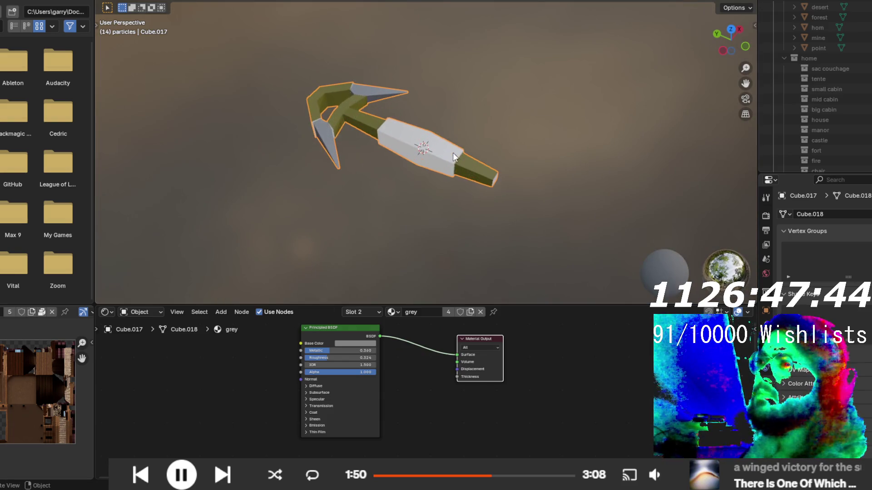
key("KP_Decimal")
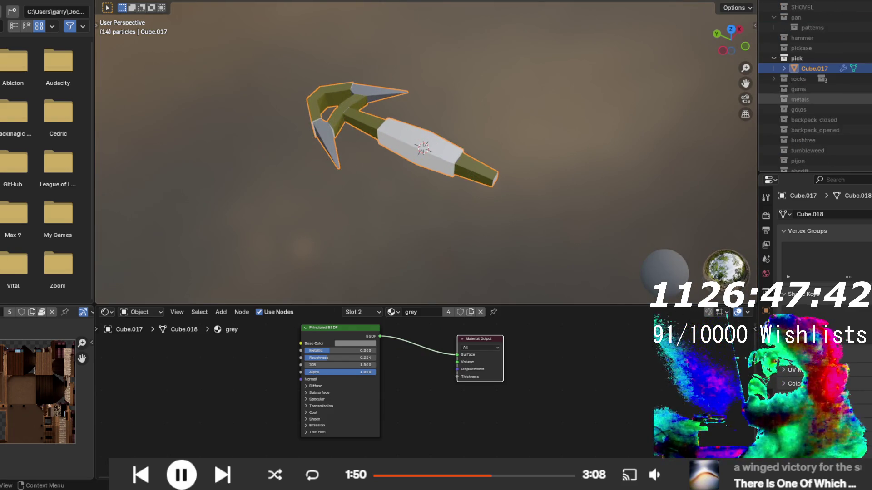
key("Delete")
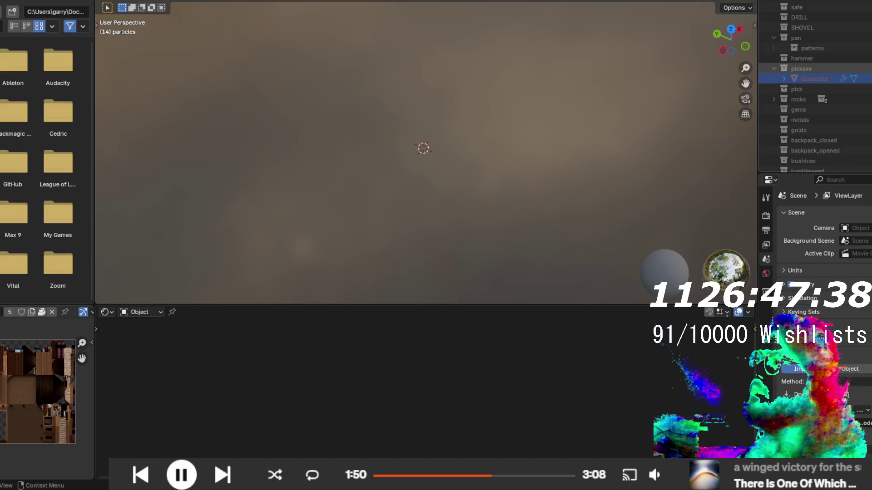
key("alt+h")
scroll(481, 165, "down", 4)
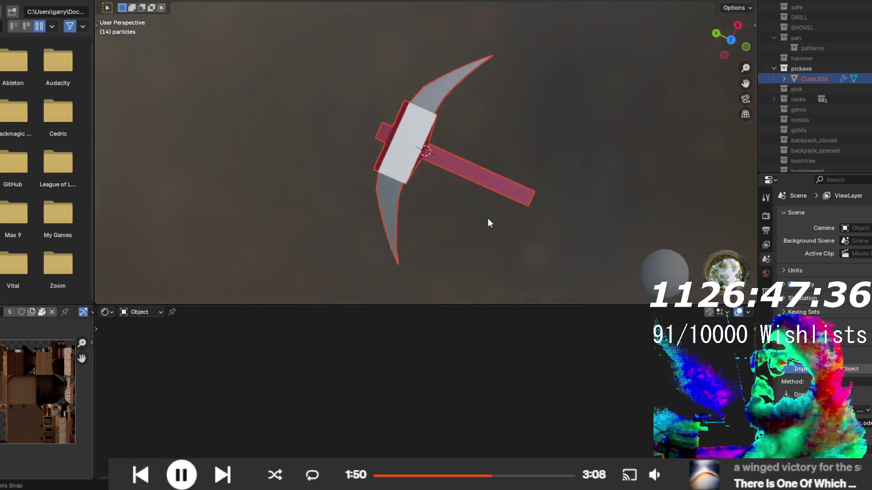
left_click_drag(489, 220, 441, 165)
left_click(442, 168)
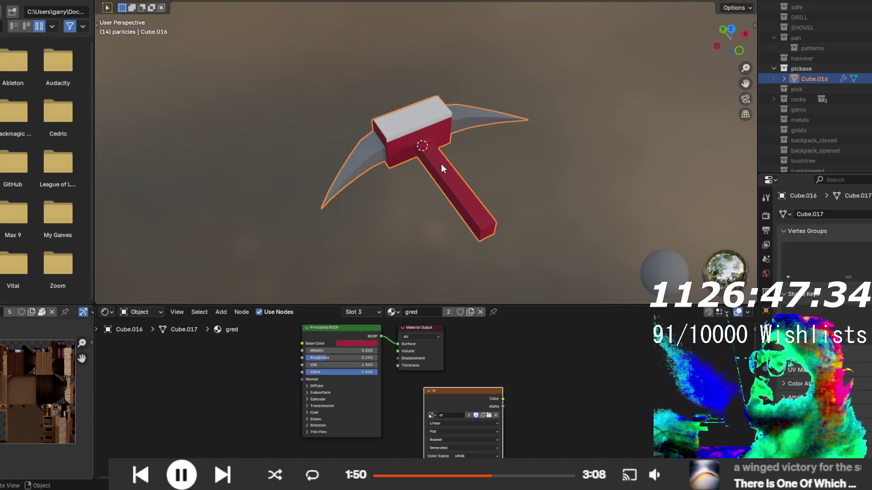
- Make the gred material single-user and rename the copy to 'pickax'
left_click(487, 365)
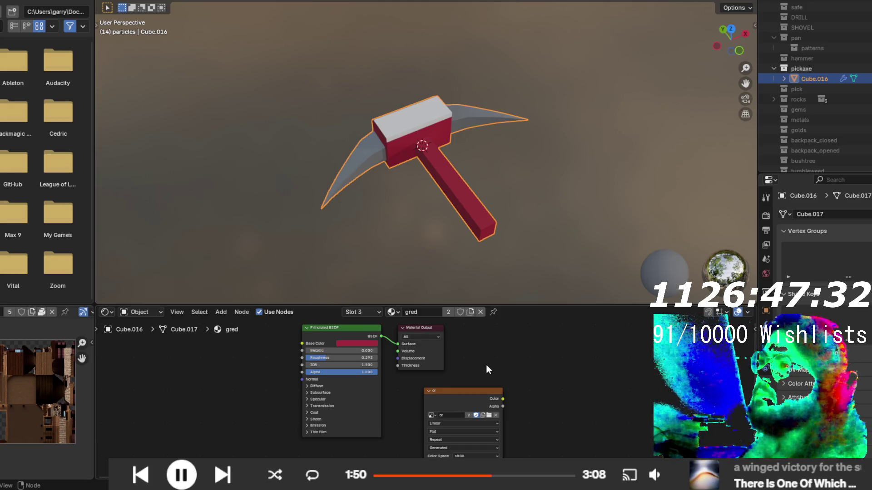
mouse_move(475, 362)
left_mouse_down()
mouse_move(484, 376)
mouse_move(462, 335)
left_mouse_up()
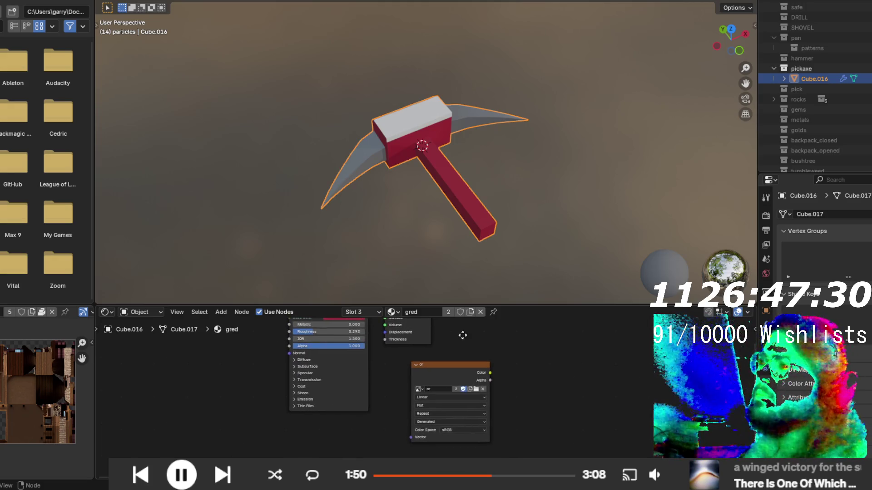
left_click(468, 312)
double_click(439, 313)
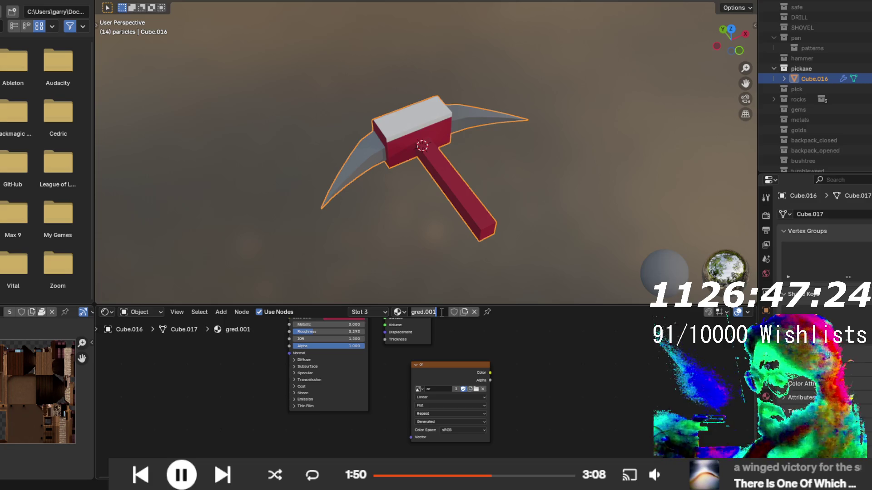
type("pickax")
key("Return")
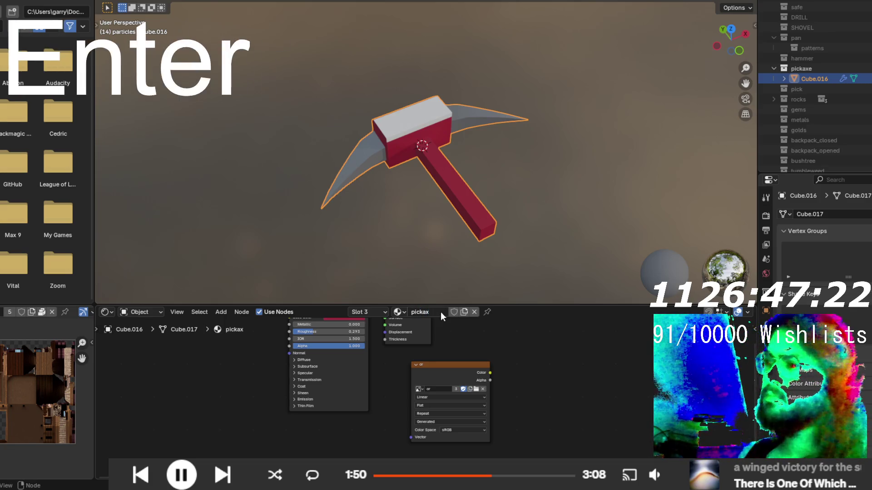
scroll(454, 386, "up", 2)
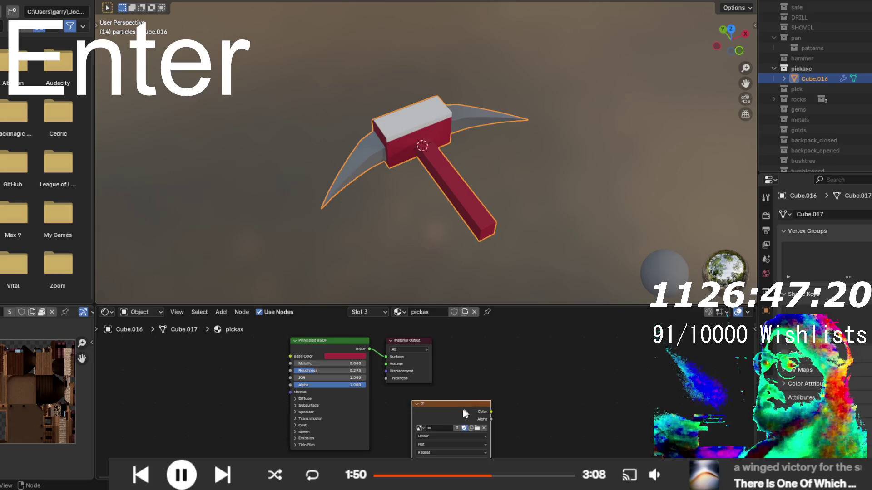
mouse_move(455, 410)
left_mouse_down()
mouse_move(159, 410)
mouse_move(179, 397)
left_mouse_up()
- Create a new 1024 px image named 'pikax' in the Image Texture node and place the node
left_click(166, 417)
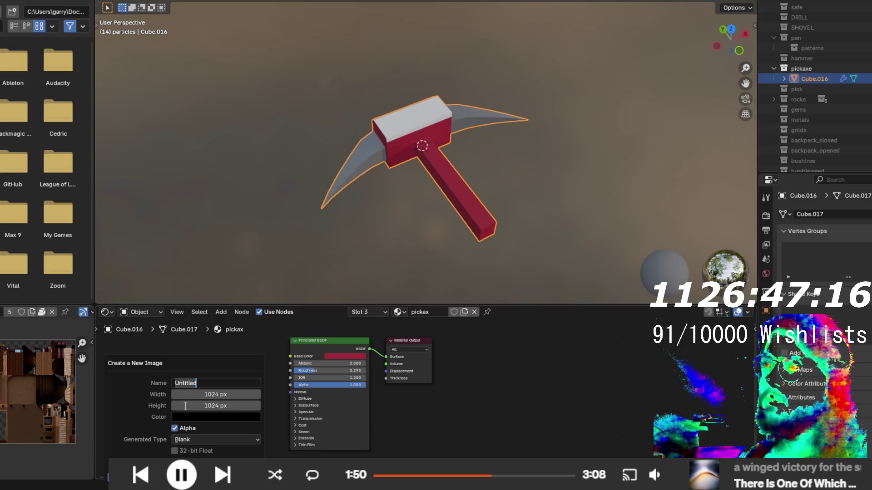
type("pikax")
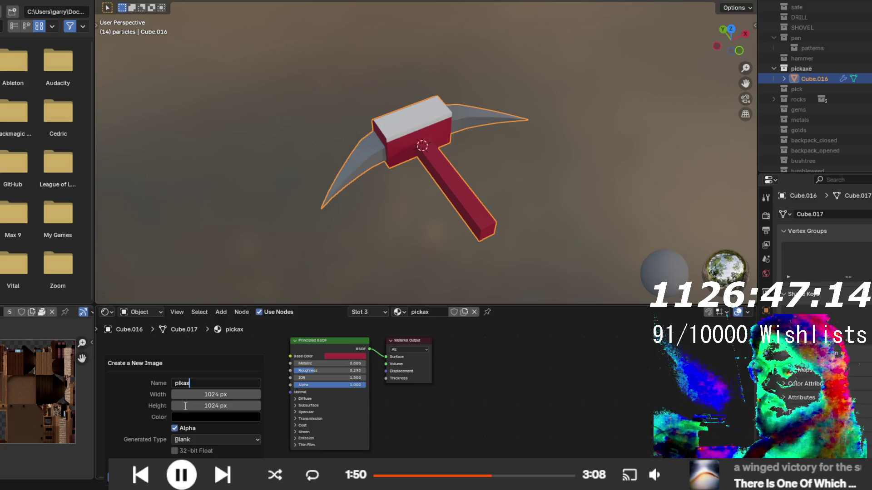
key("Return")
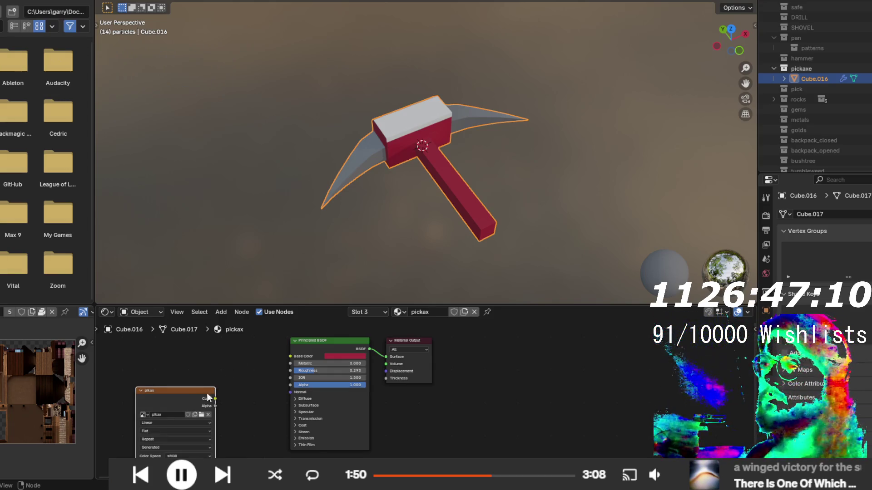
left_click(195, 469)
left_click(516, 401)
mouse_move(467, 265)
left_mouse_down()
mouse_move(432, 232)
mouse_move(408, 144)
mouse_move(508, 165)
mouse_move(421, 205)
mouse_move(416, 221)
mouse_move(442, 257)
mouse_move(480, 217)
left_mouse_up()
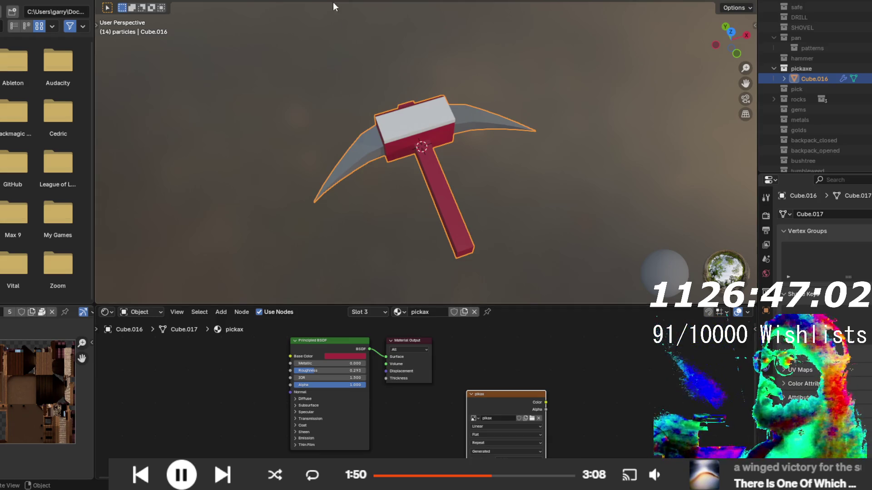
left_click(200, 1)
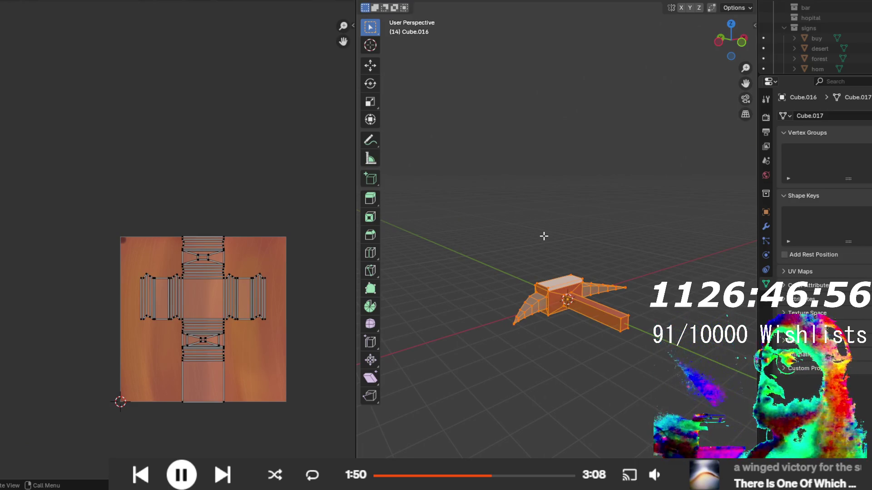
- Unwrap the pickaxe with Smart UV Project using default settings
mouse_move(544, 236)
left_mouse_down()
mouse_move(570, 218)
mouse_move(567, 209)
mouse_move(507, 361)
mouse_move(495, 303)
mouse_move(567, 311)
mouse_move(566, 324)
left_mouse_up()
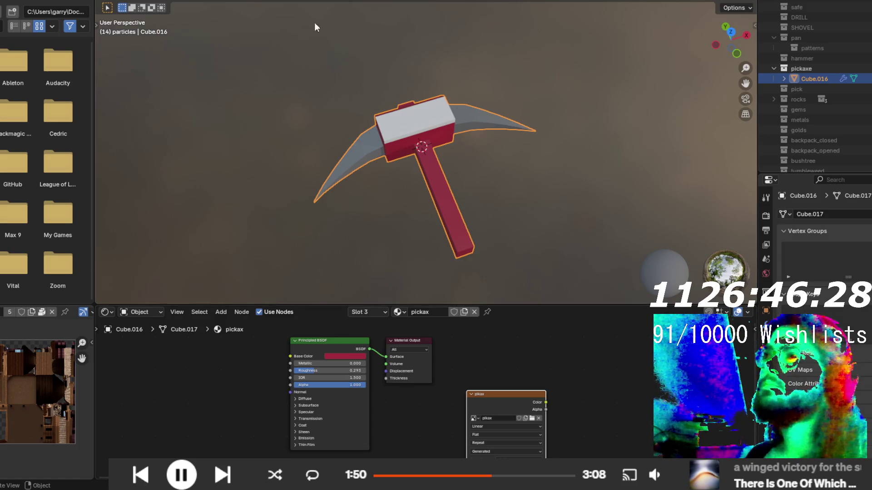
left_click(256, 1)
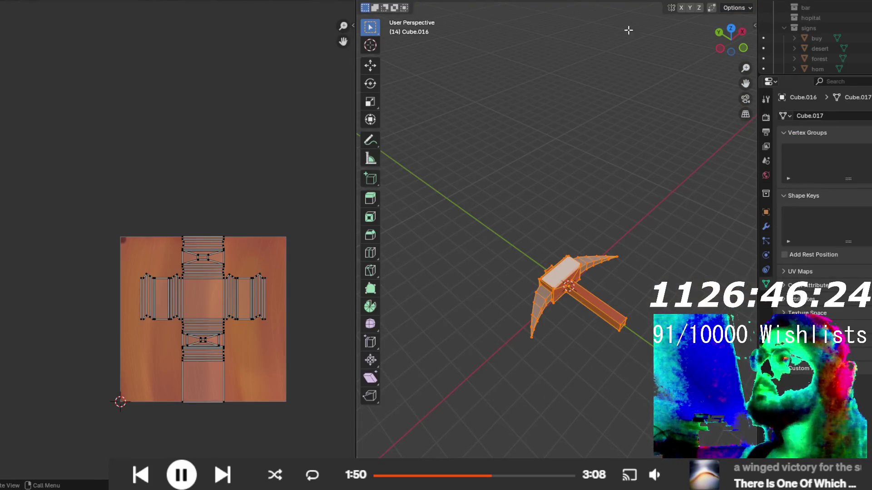
key("u")
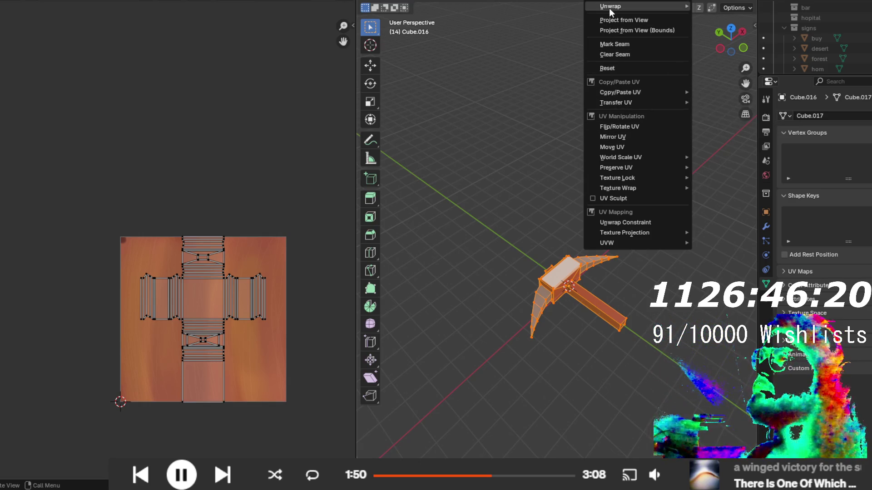
mouse_move(609, 7)
left_click(746, 40)
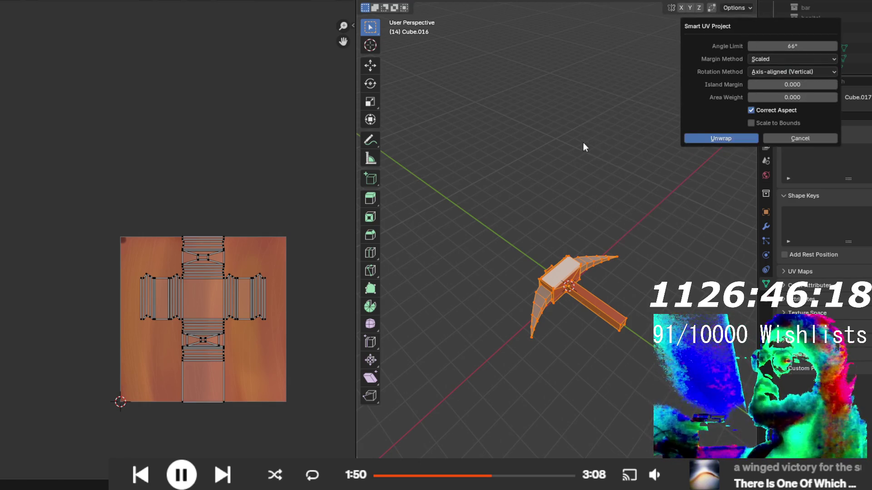
left_click(739, 137)
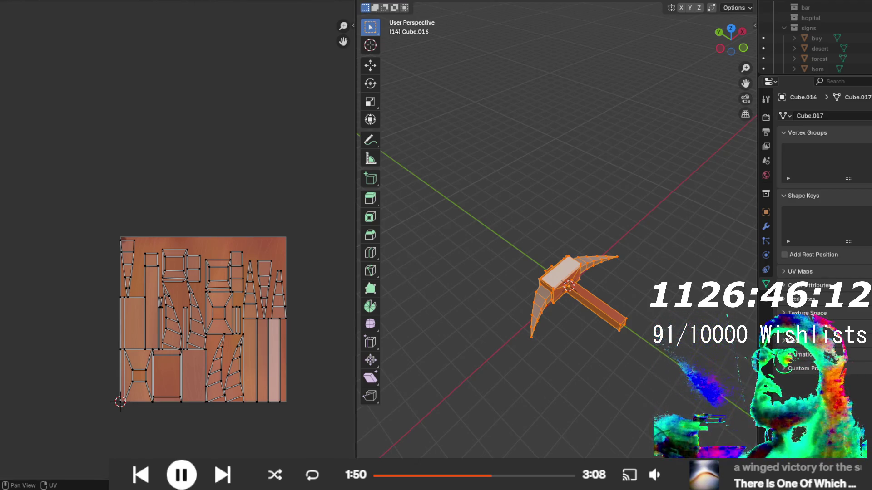
left_click(227, 3)
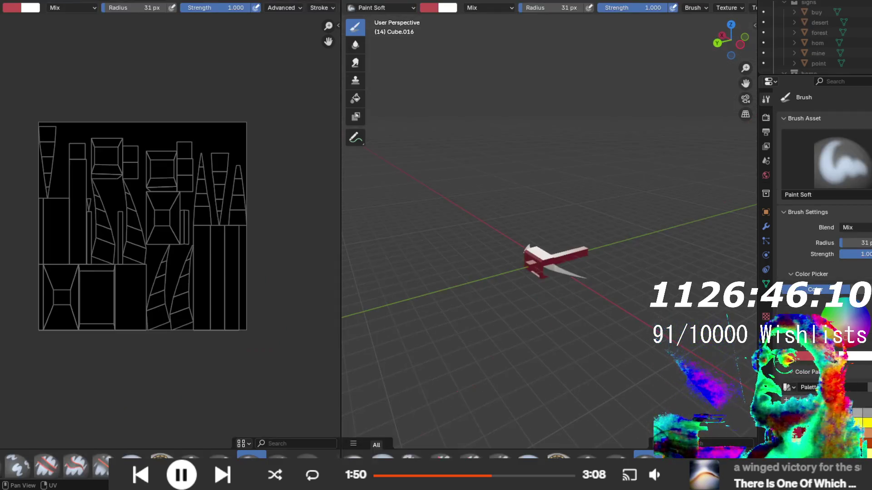
- Paint white over the top strip of the pickaxe head on the crimson texture
scroll(23, 187, "up", 2)
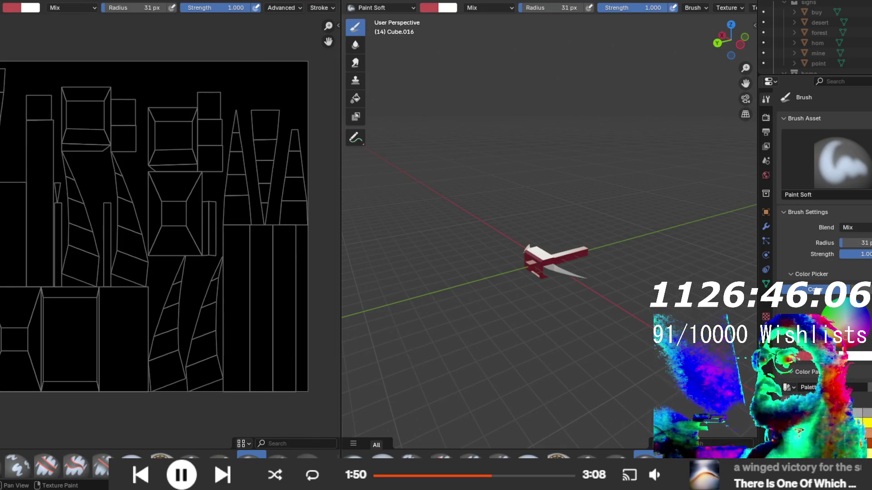
left_click_drag(476, 213, 552, 209)
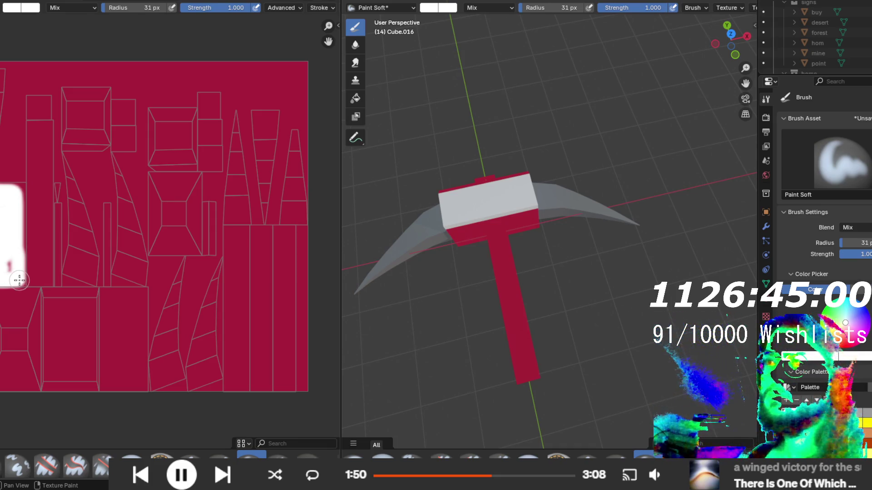
mouse_move(20, 276)
left_mouse_down()
mouse_move(15, 187)
mouse_move(7, 229)
mouse_move(15, 282)
mouse_move(19, 195)
mouse_move(17, 205)
mouse_move(55, 234)
left_mouse_up()
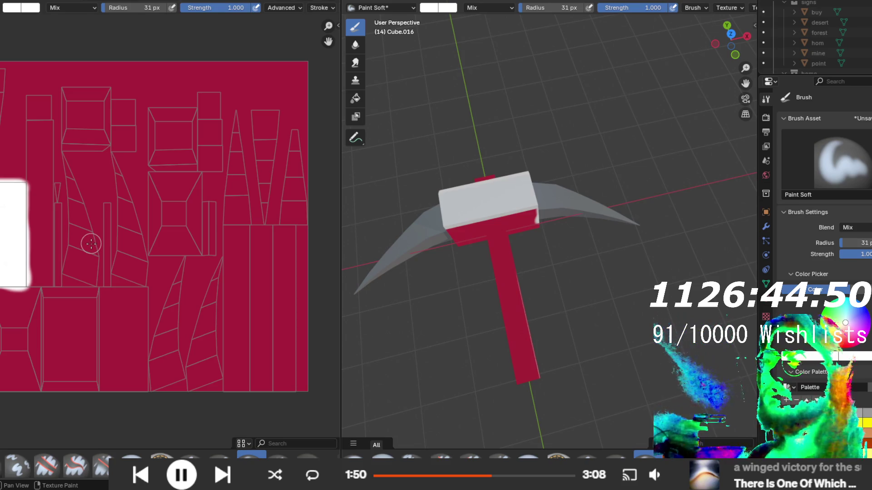
mouse_move(475, 219)
left_mouse_down()
mouse_move(483, 210)
mouse_move(465, 142)
mouse_move(597, 141)
mouse_move(616, 237)
mouse_move(628, 181)
mouse_move(695, 188)
mouse_move(626, 226)
left_mouse_up()
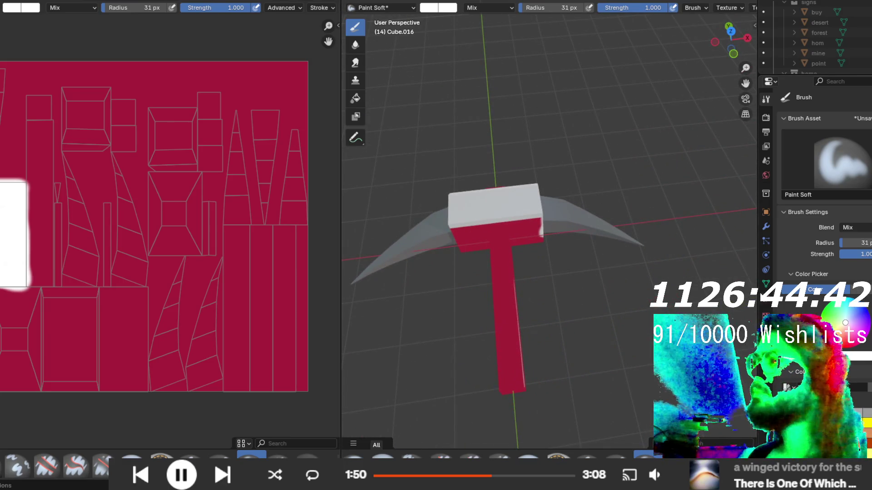
left_click(766, 300)
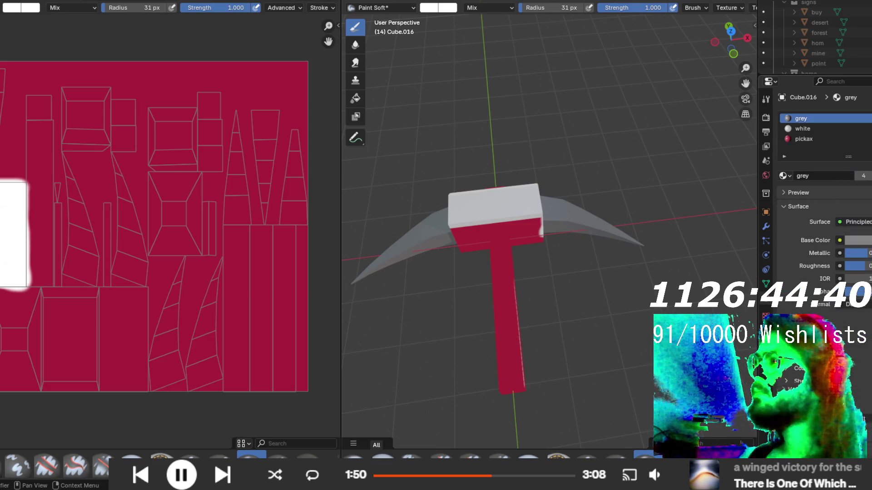
- Remove the grey and white material slots so the blades use the pickax texture
left_click(801, 118)
left_click(869, 128)
left_click(869, 129)
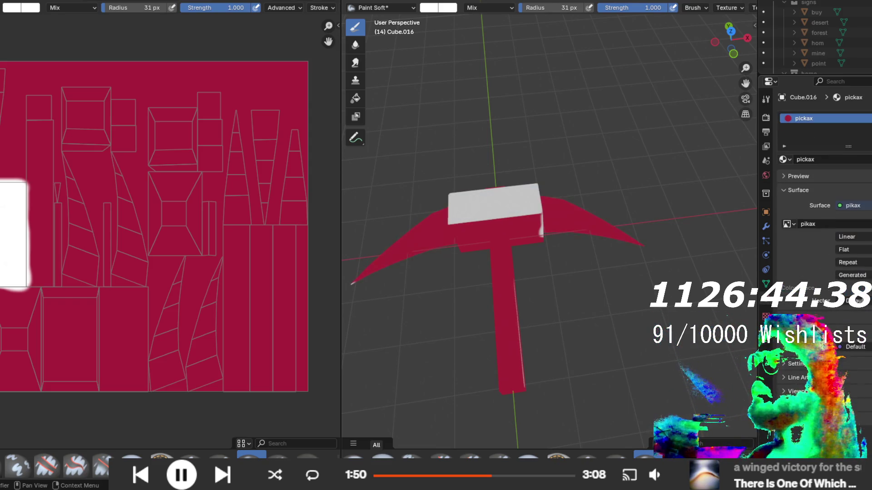
mouse_move(607, 195)
left_mouse_down()
mouse_move(590, 236)
mouse_move(577, 364)
left_mouse_up()
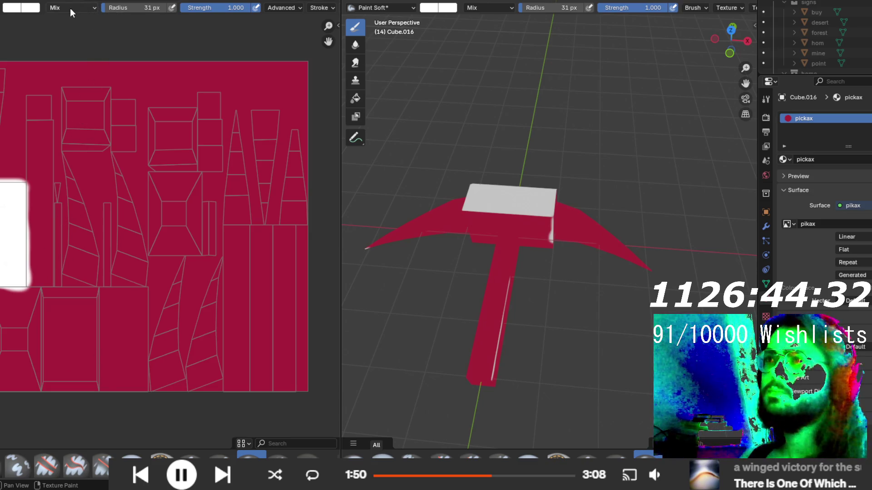
mouse_move(83, 136)
left_mouse_down()
mouse_move(86, 117)
mouse_move(161, 126)
left_mouse_up()
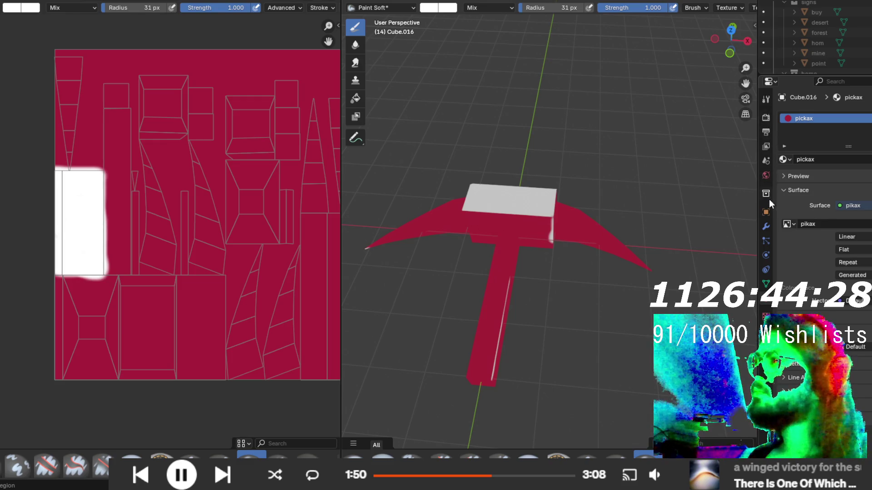
- Return to the Paint Soft brush settings in the Tool properties
left_click(766, 212)
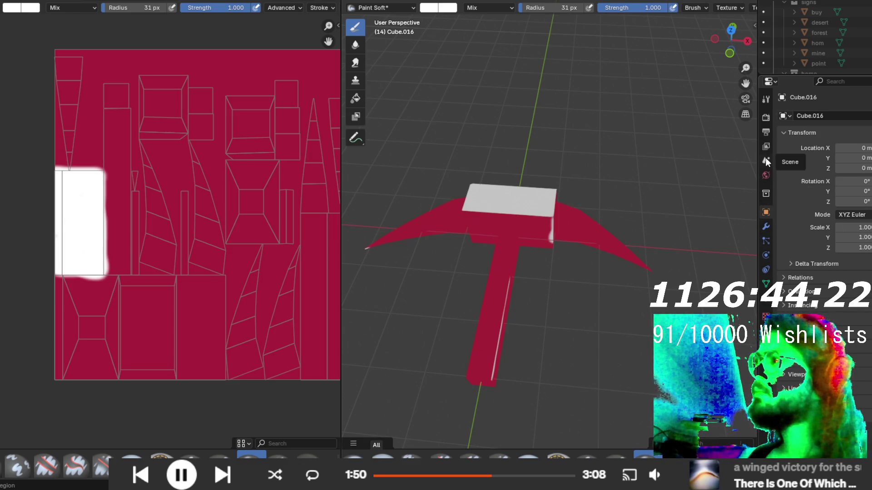
left_click(766, 101)
scroll(73, 154, "up", 2)
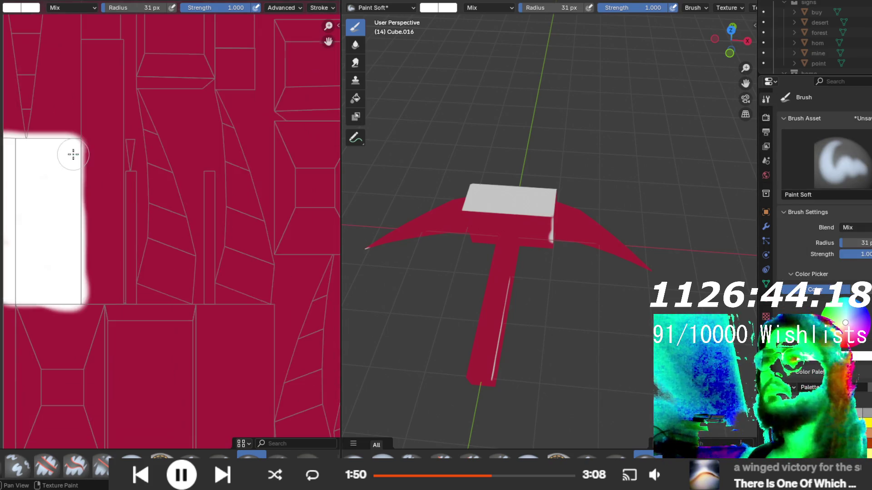
scroll(203, 255, "left", 8)
scroll(267, 291, "up", 1)
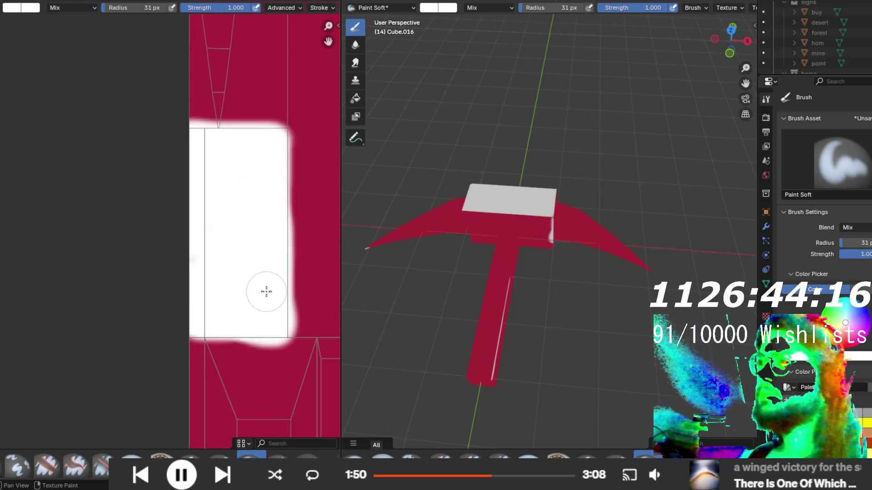
scroll(267, 292, "up", 1)
scroll(209, 268, "right", 6)
scroll(209, 268, "down", 2)
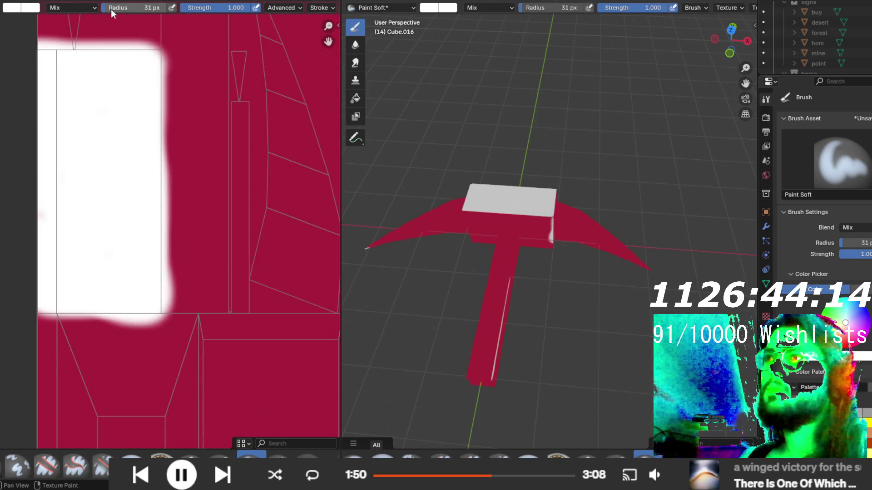
- Set the brush radius to 1 px, sample the crimson, and paint over the handle's white streak
left_click_drag(112, 13, 91, 13)
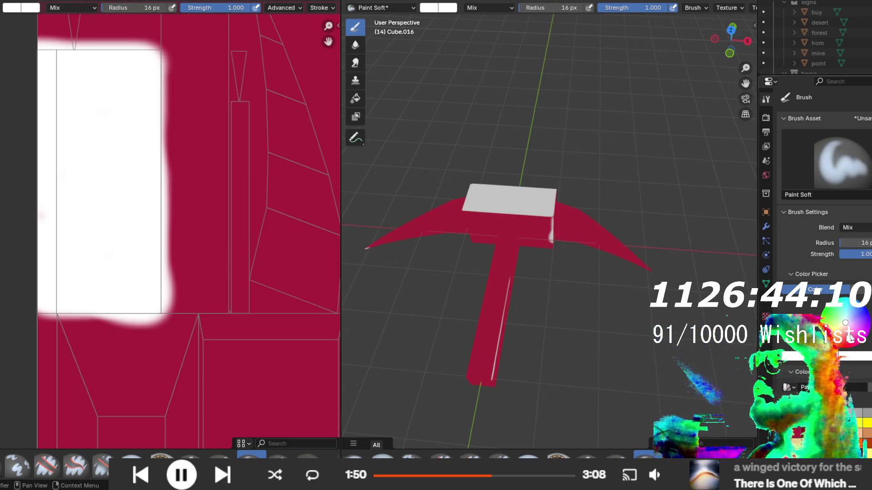
key("s")
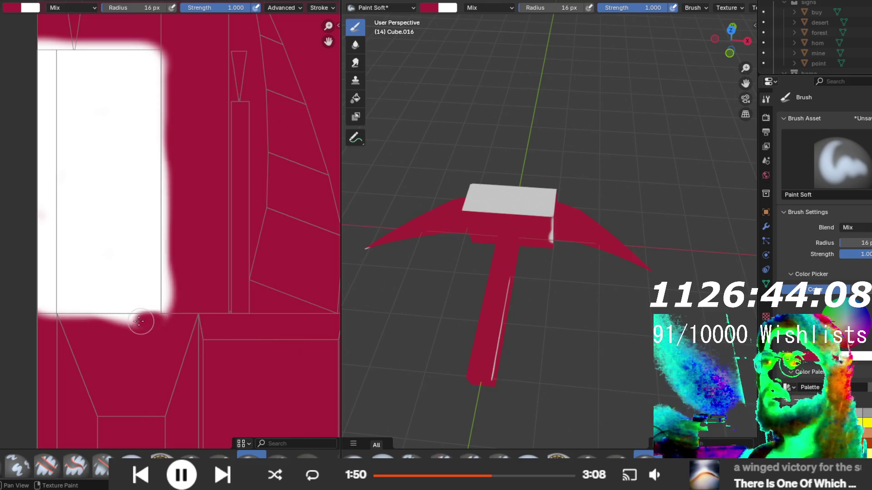
mouse_move(181, 335)
left_mouse_down()
mouse_move(179, 312)
mouse_move(173, 317)
mouse_move(174, 45)
mouse_move(177, 61)
mouse_move(166, 48)
left_mouse_up()
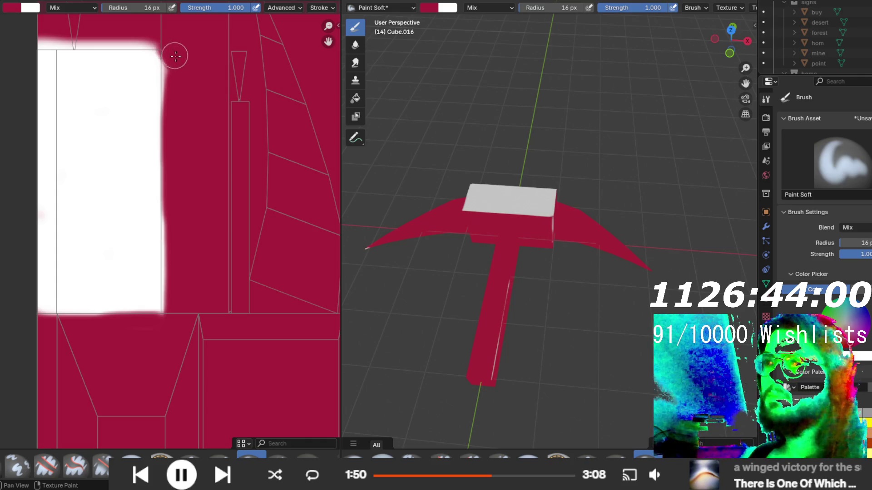
key("ctrl+z")
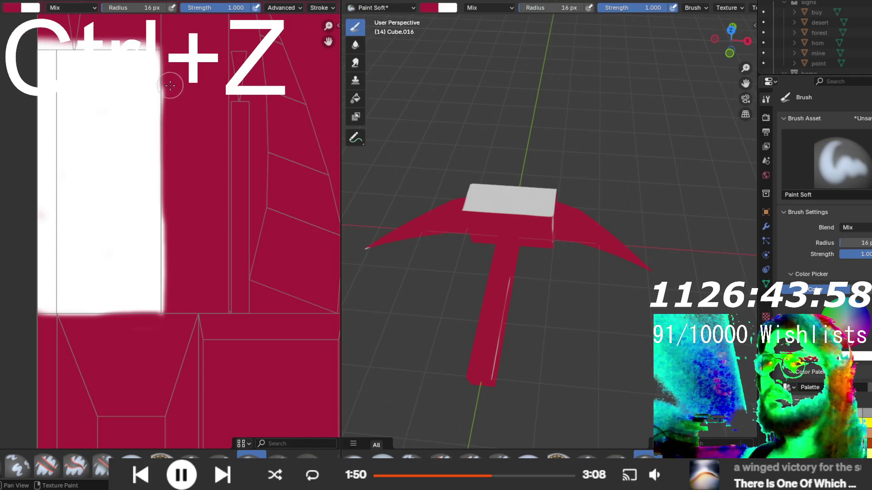
key("ctrl+z")
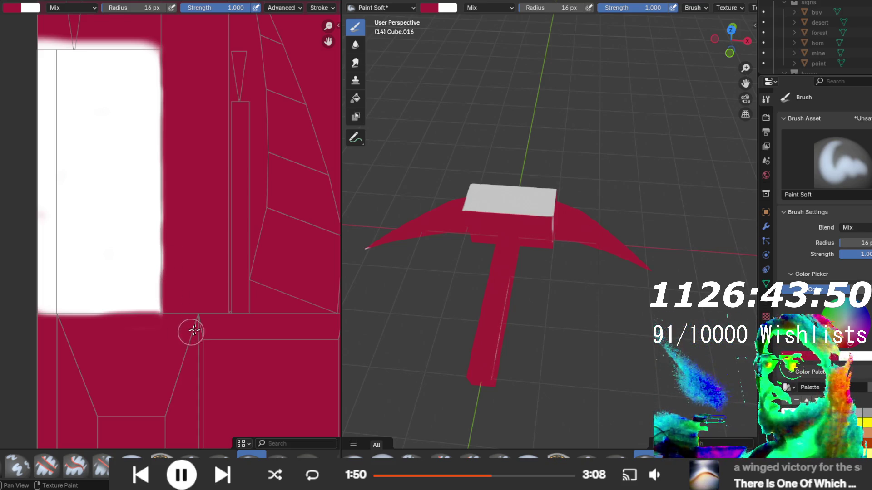
- Orbit and zoom around the pickaxe to confirm the handle is fully crimson
mouse_move(586, 314)
left_mouse_down()
mouse_move(603, 317)
mouse_move(591, 308)
mouse_move(613, 293)
left_mouse_up()
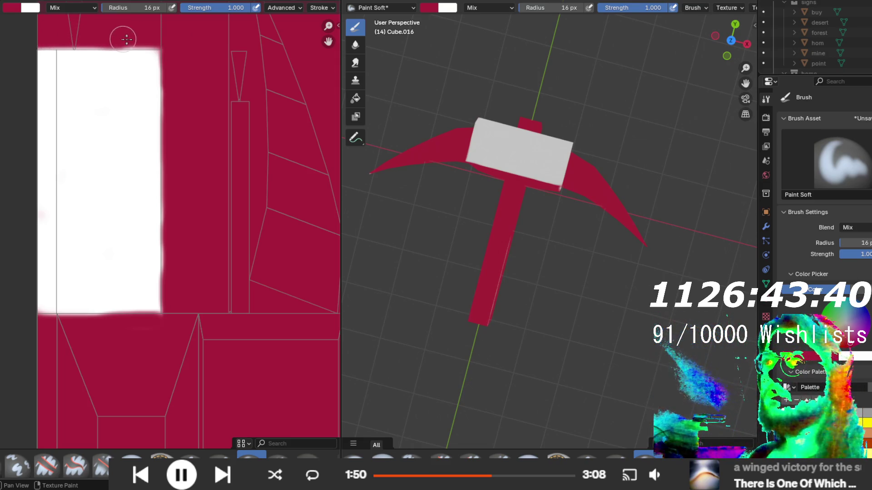
mouse_move(506, 224)
left_mouse_down()
mouse_move(407, 155)
mouse_move(537, 210)
mouse_move(567, 182)
mouse_move(564, 152)
mouse_move(527, 150)
mouse_move(531, 225)
mouse_move(459, 187)
left_mouse_up()
scroll(130, 254, "down", 5)
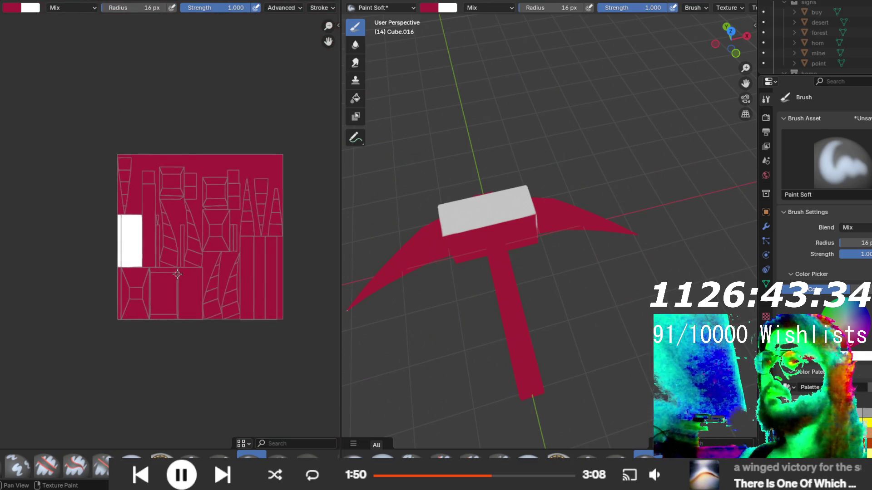
scroll(99, 187, "up", 3)
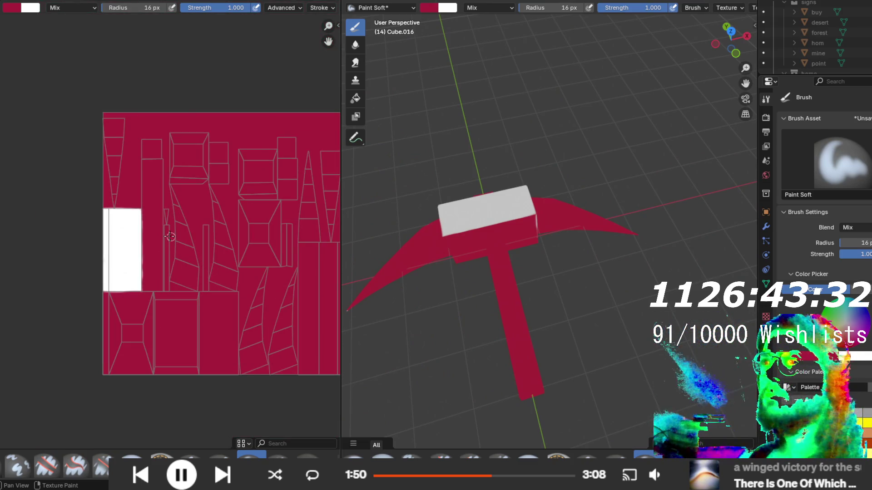
scroll(138, 289, "up", 4)
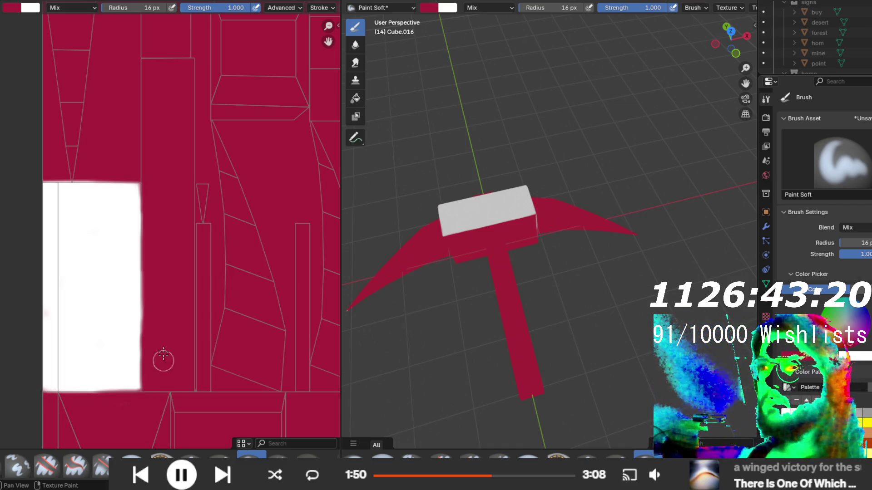
mouse_move(510, 306)
left_mouse_down()
mouse_move(541, 263)
mouse_move(473, 177)
mouse_move(533, 302)
mouse_move(509, 273)
mouse_move(477, 254)
left_mouse_up()
scroll(268, 290, "down", 3)
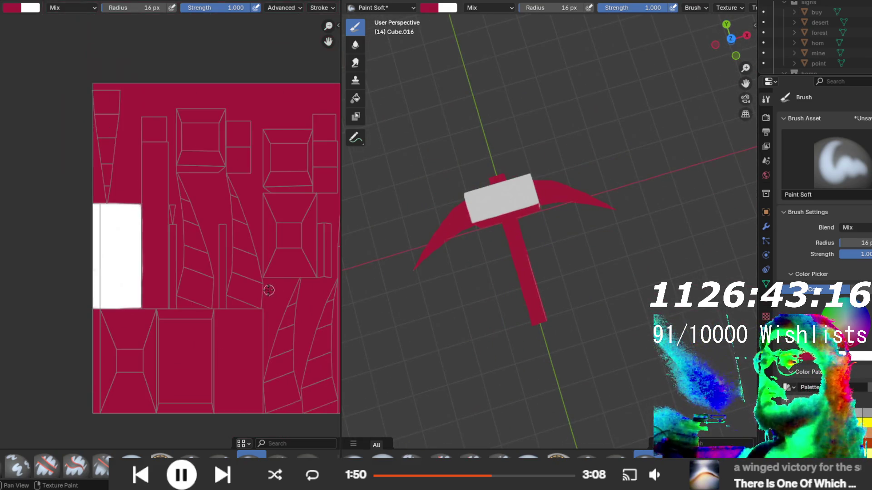
- Switch the brush to grey and outline the lower and upper-right blade islands
left_click_drag(253, 300, 152, 290)
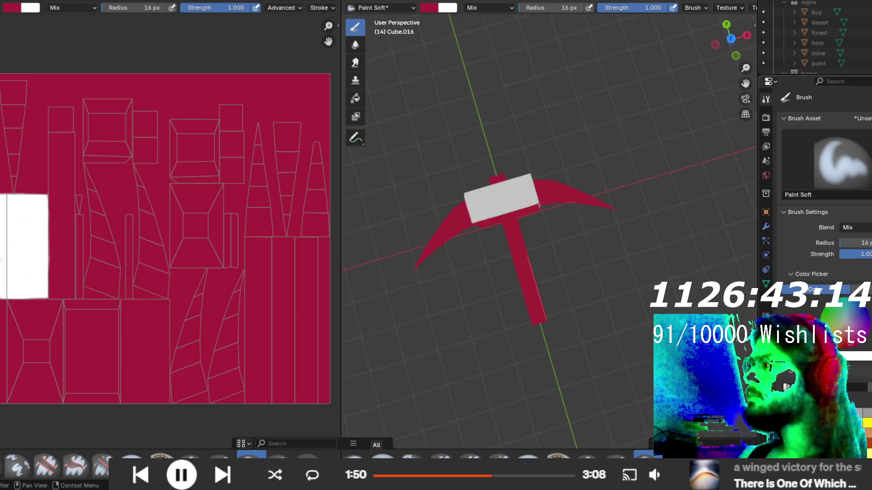
left_click(857, 412)
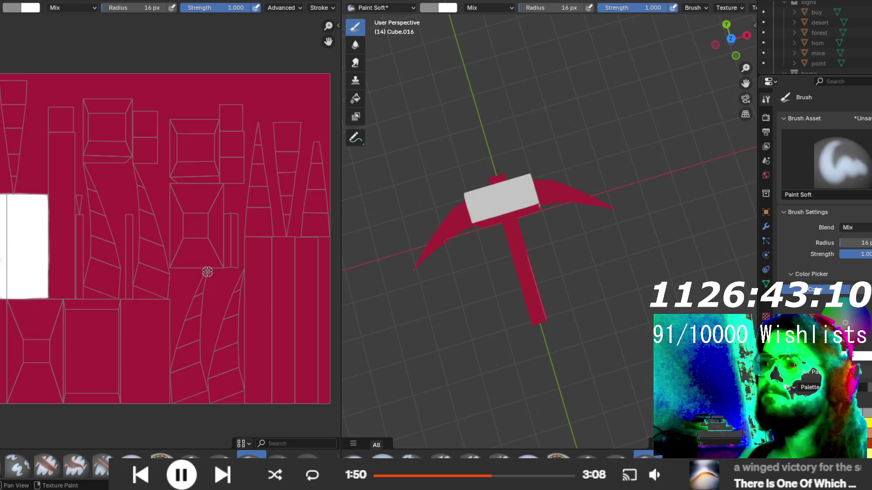
left_click_drag(203, 288, 204, 417)
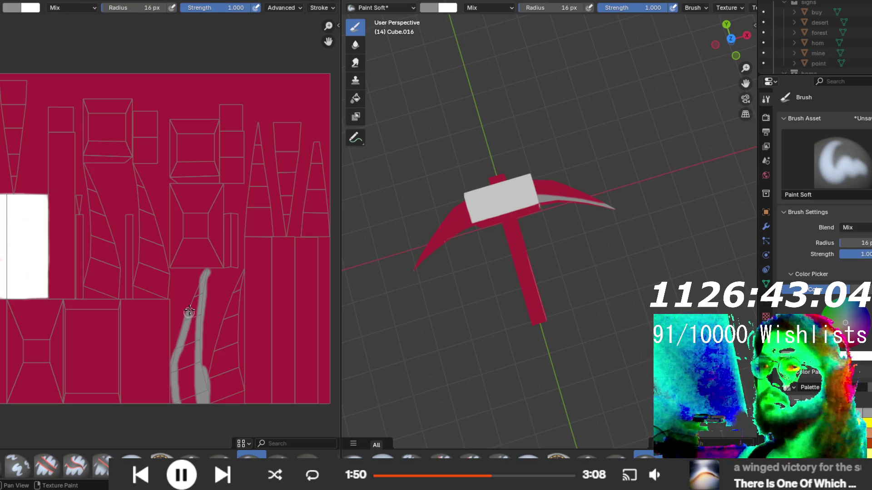
left_click_drag(200, 281, 216, 283)
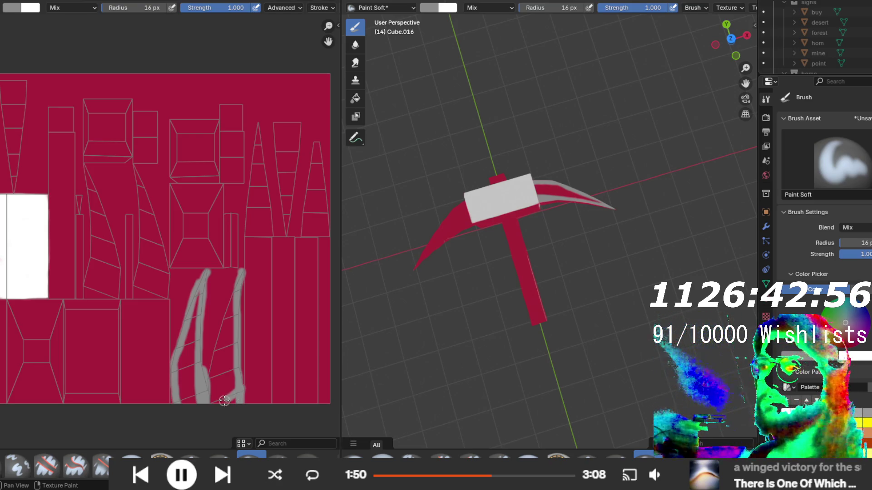
left_click_drag(211, 372, 223, 331)
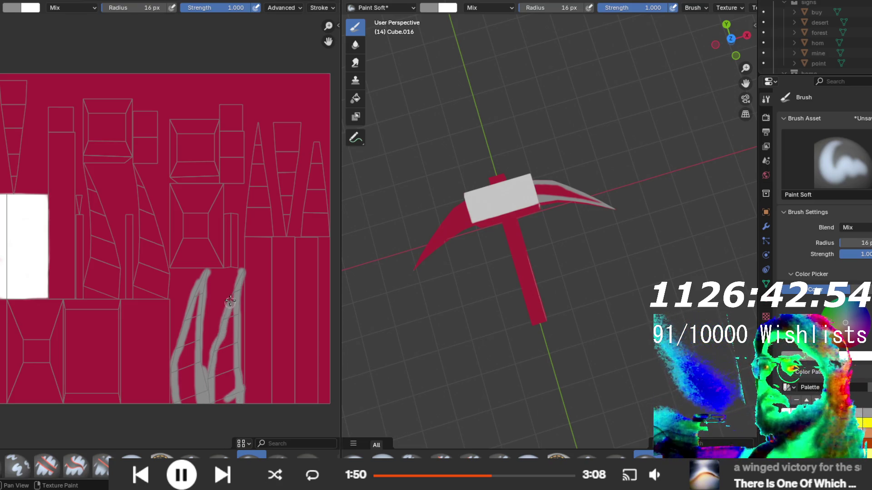
left_click_drag(244, 233, 353, 232)
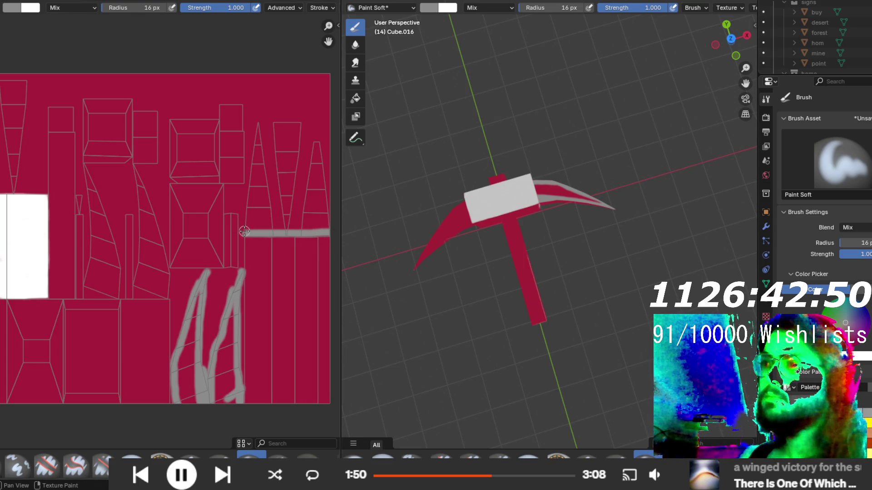
mouse_move(248, 200)
left_mouse_down()
mouse_move(260, 109)
mouse_move(353, 122)
left_mouse_up()
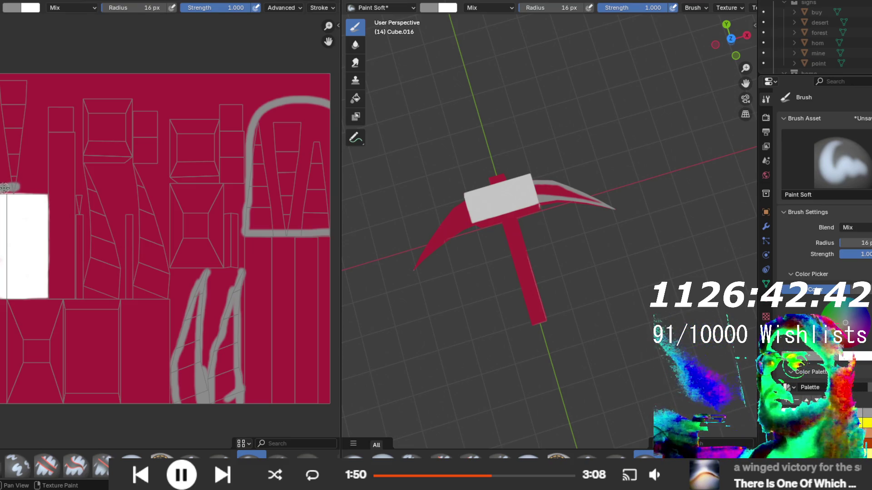
left_click_drag(27, 173, 64, 54)
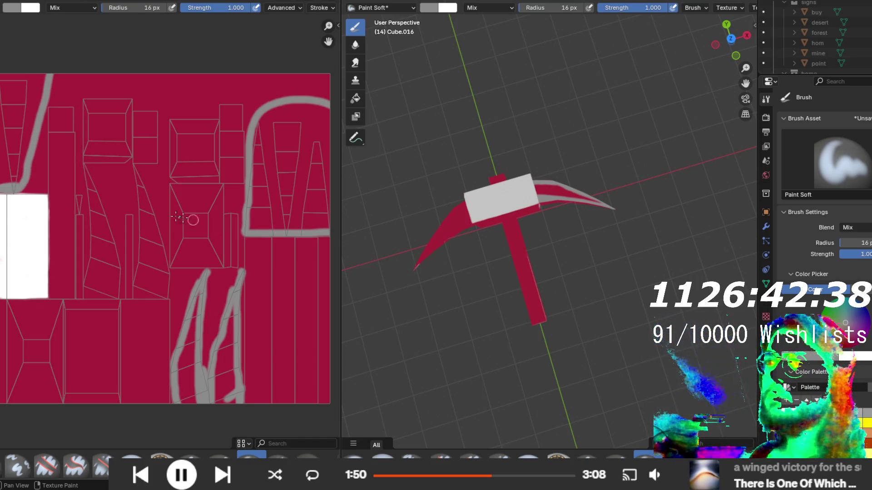
- Trace grey outlines around the remaining blade islands
scroll(179, 218, "up", 3)
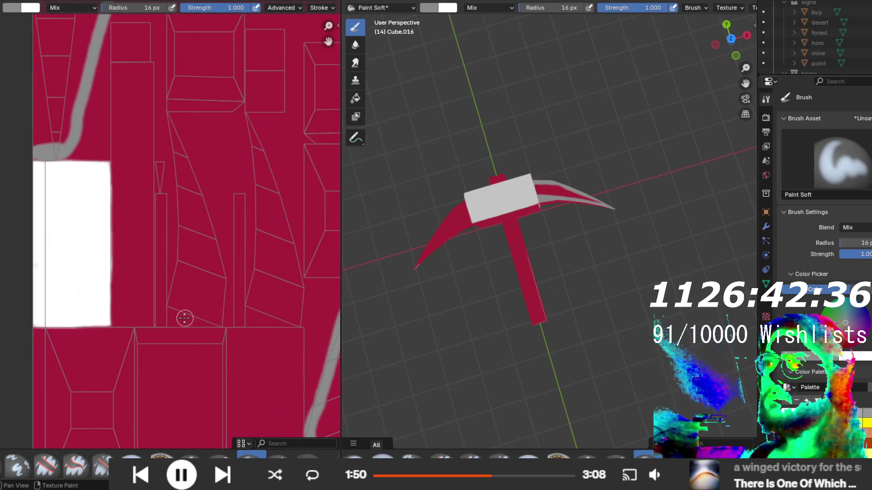
left_click_drag(172, 322, 171, 307)
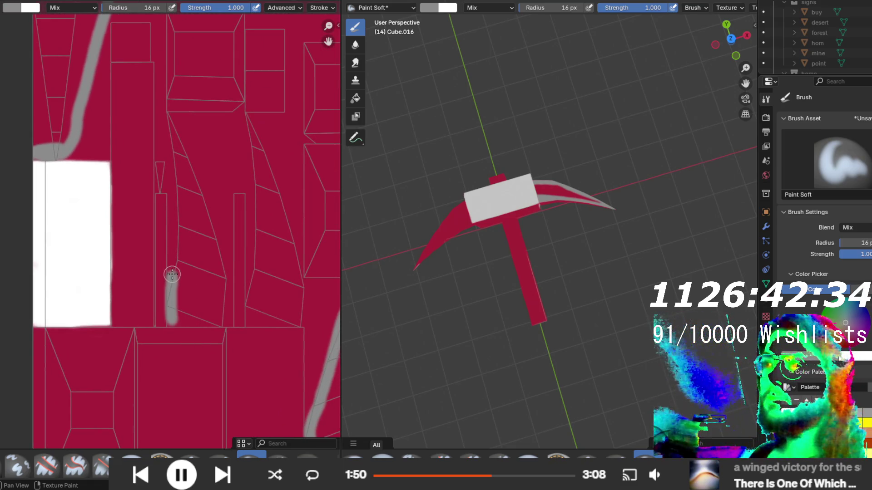
mouse_move(163, 116)
left_mouse_down()
mouse_move(184, 124)
mouse_move(210, 156)
mouse_move(220, 264)
left_mouse_up()
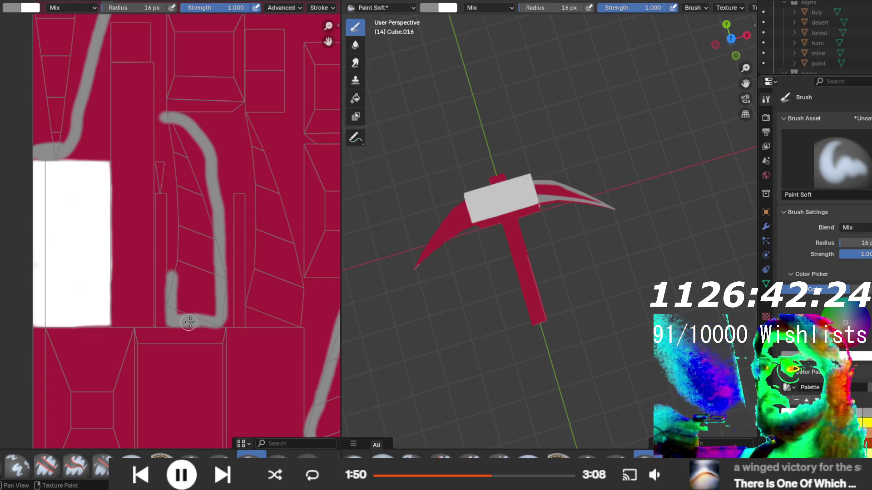
left_click_drag(172, 267, 169, 142)
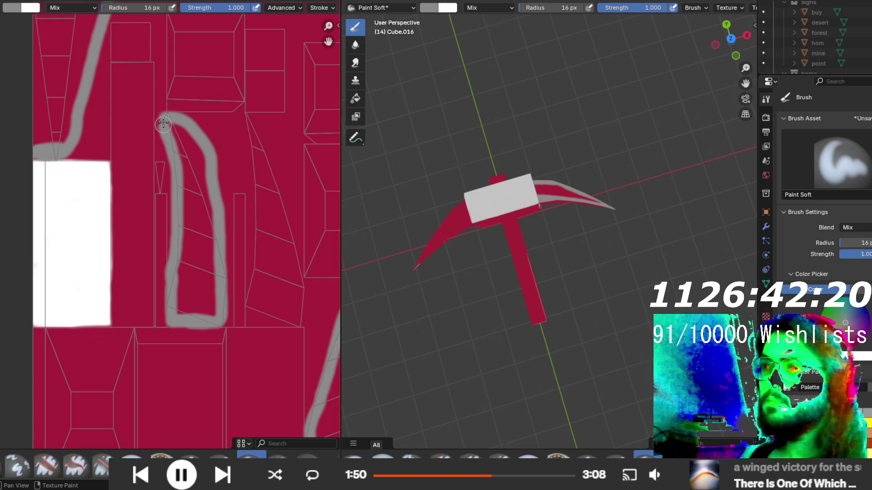
scroll(181, 153, "right", 5)
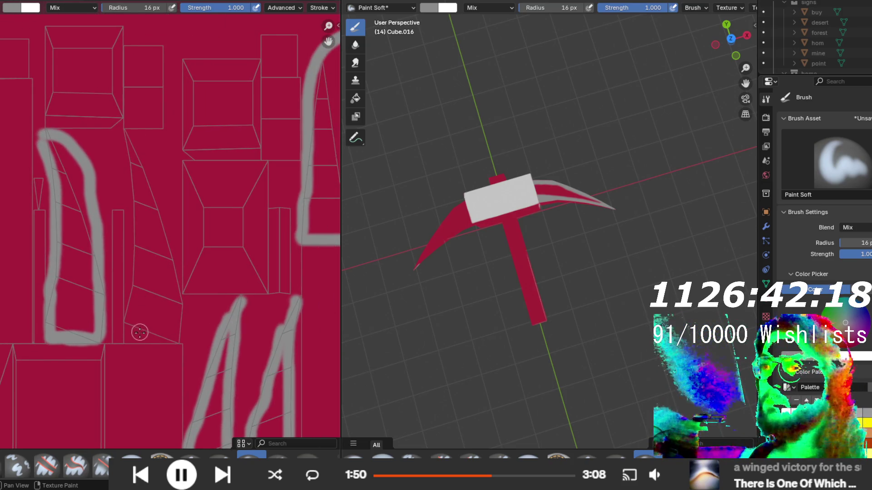
mouse_move(132, 296)
left_mouse_down()
mouse_move(135, 180)
mouse_move(115, 142)
mouse_move(137, 138)
mouse_move(177, 247)
mouse_move(180, 328)
mouse_move(178, 338)
mouse_move(132, 334)
left_mouse_up()
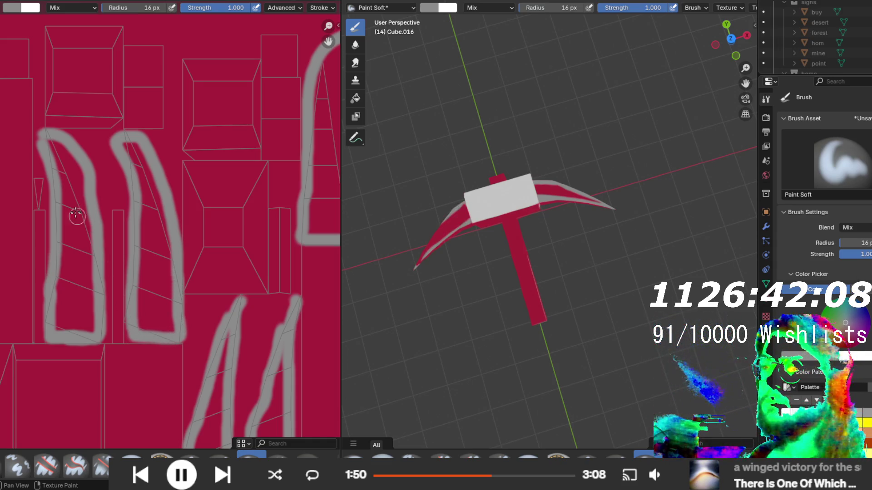
- Enlarge the brush radius to 41 px and switch to the Fill brush
key("f")
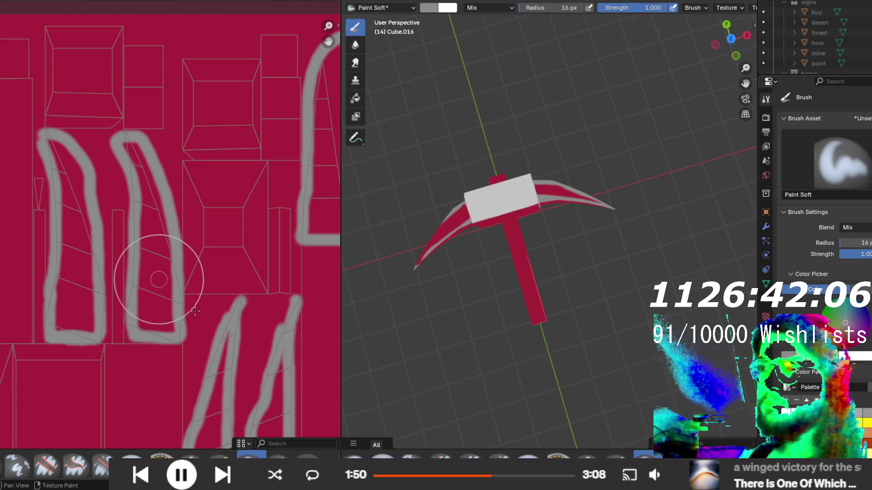
left_click(172, 292)
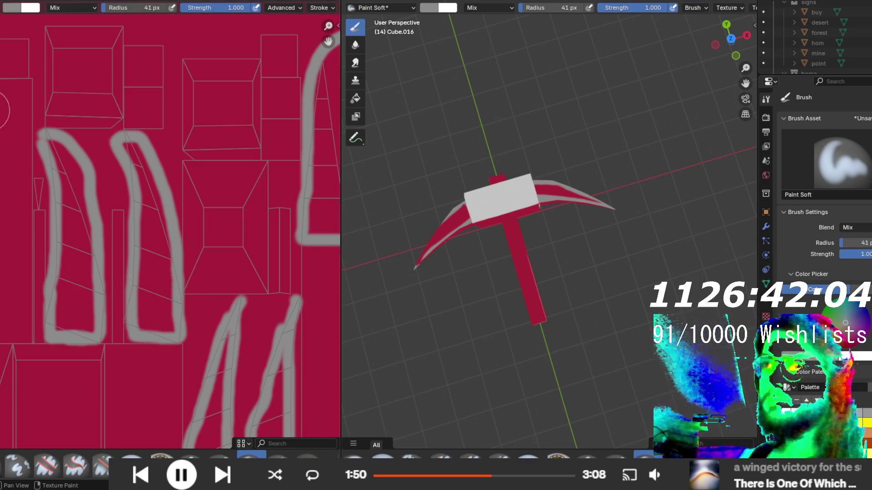
left_click(134, 455)
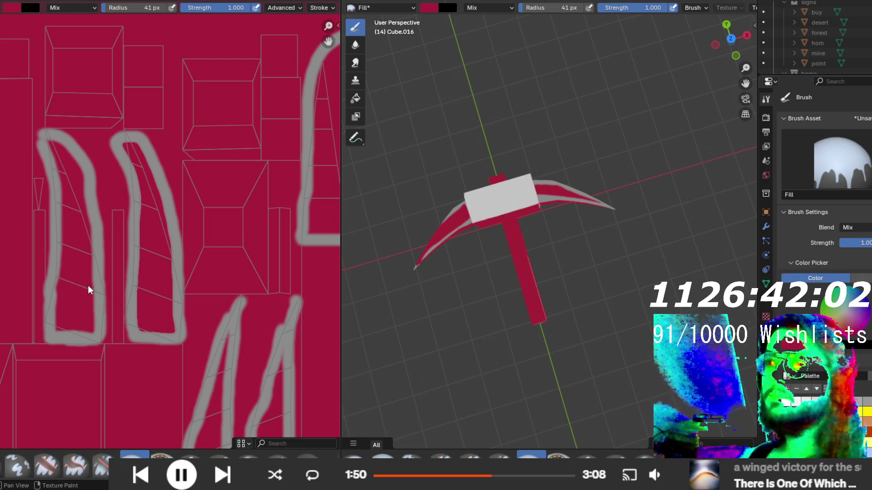
key("ctrl+z")
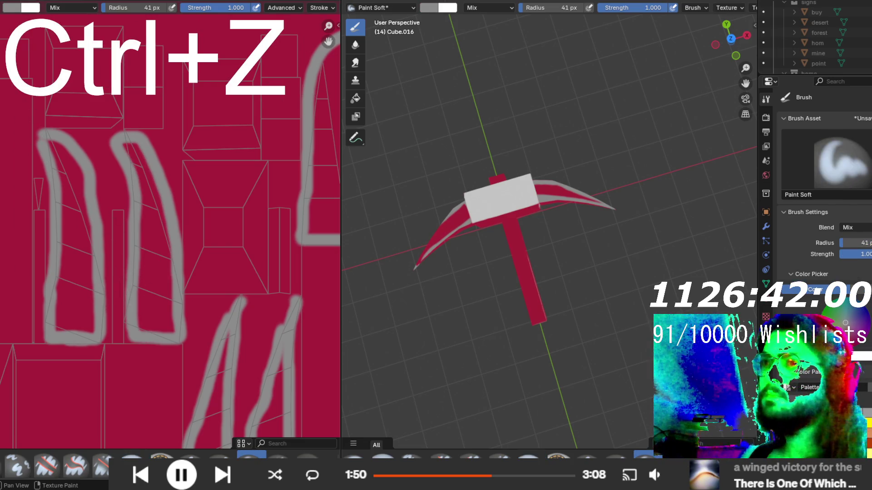
key("ctrl+shift+z")
- Sample grey and fill the six blade islands solid grey
key("s")
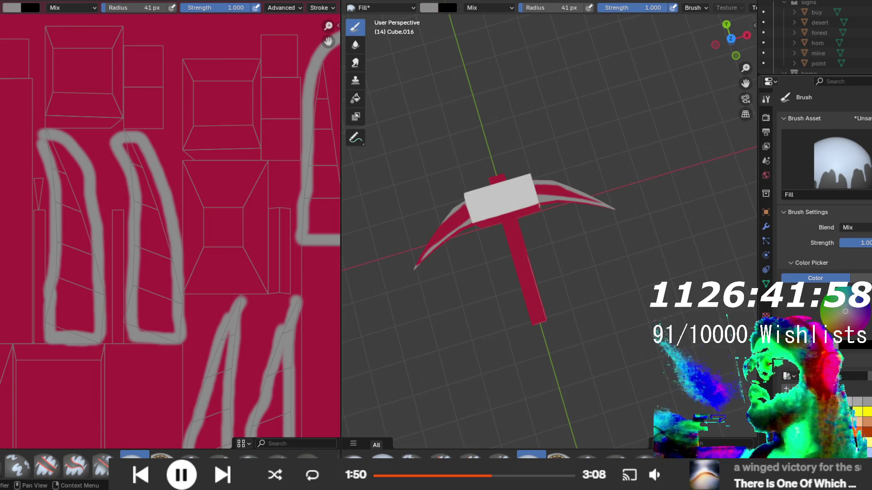
left_click(159, 293)
left_click(73, 297)
scroll(136, 317, "down", 2)
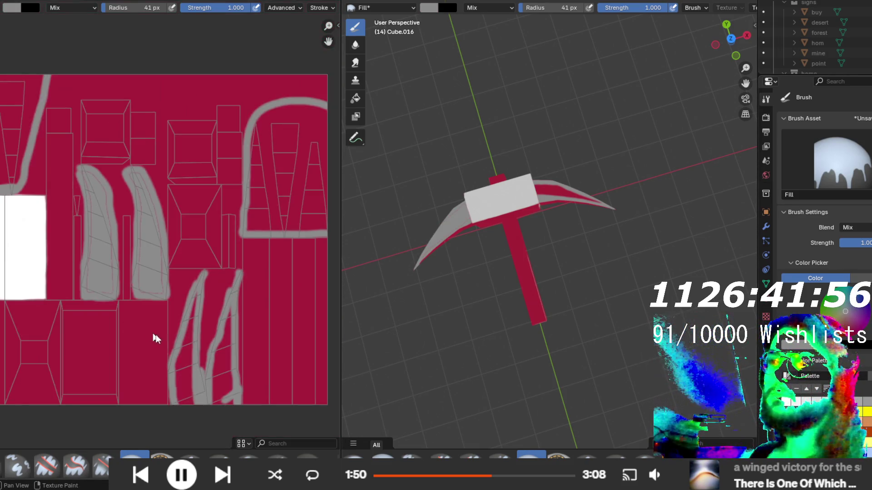
left_click(200, 378)
left_click(224, 336)
left_click(266, 181)
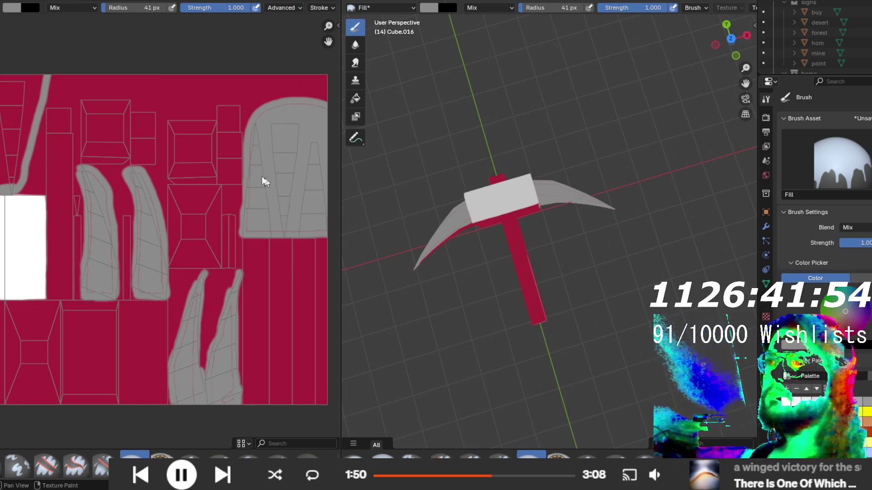
left_click(23, 118)
- Orbit to a top view of the pickaxe and switch to the Paint Soft brush
mouse_move(541, 206)
left_mouse_down()
mouse_move(490, 132)
mouse_move(549, 91)
mouse_move(580, 230)
mouse_move(563, 243)
mouse_move(516, 247)
left_mouse_up()
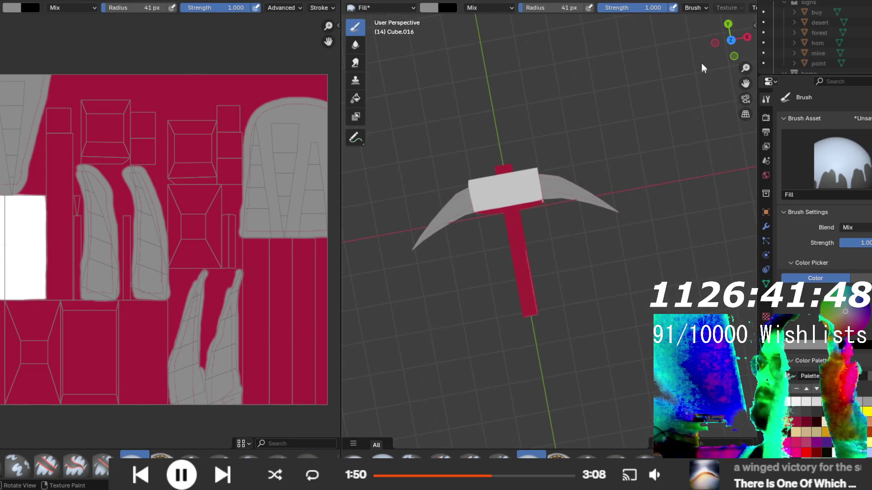
mouse_move(580, 154)
left_mouse_down()
mouse_move(601, 145)
mouse_move(527, 188)
mouse_move(530, 226)
mouse_move(513, 254)
mouse_move(522, 244)
mouse_move(537, 286)
mouse_move(411, 264)
left_mouse_up()
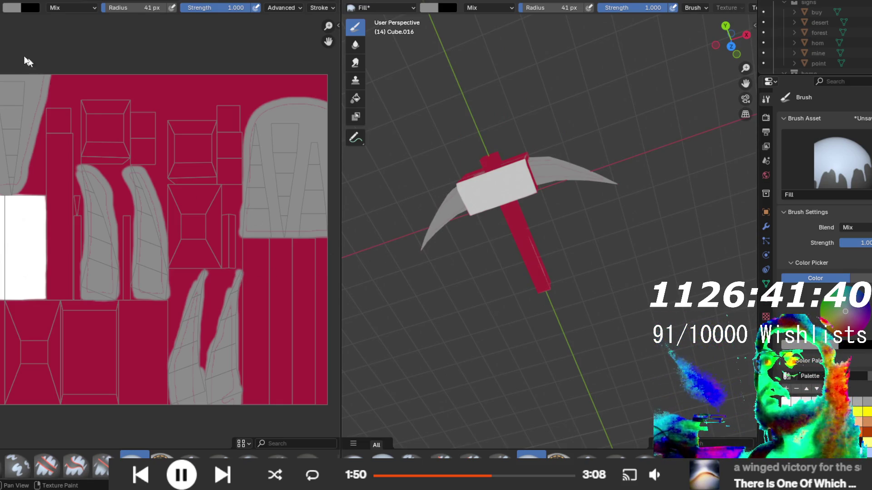
left_click(251, 455)
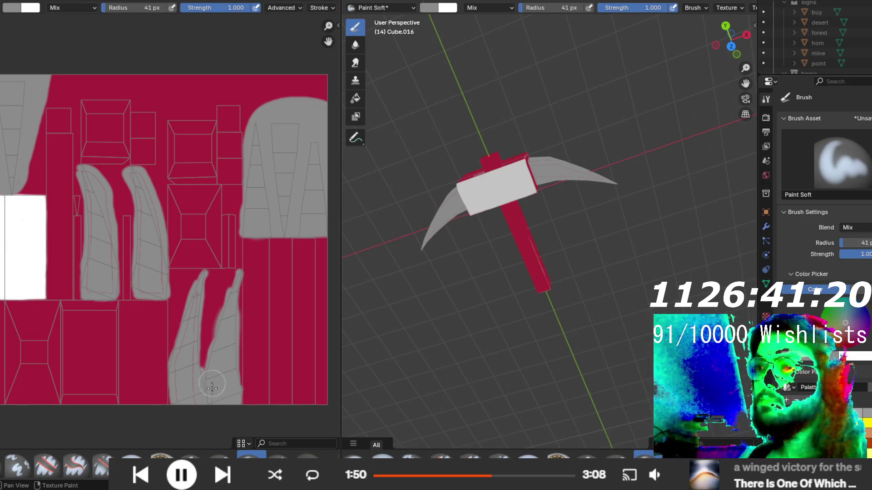
- Cover the red fringes on the blade island's side, top and left edges with grey
left_click_drag(202, 368, 197, 298)
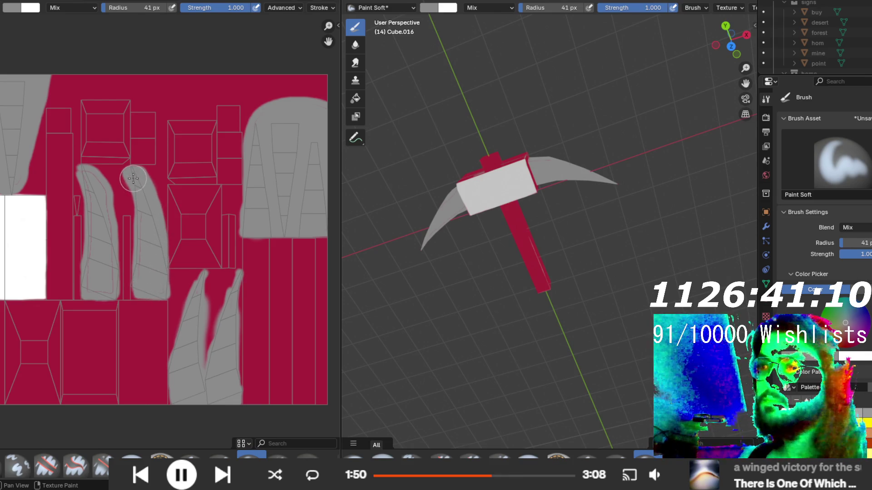
left_click_drag(133, 179, 140, 198)
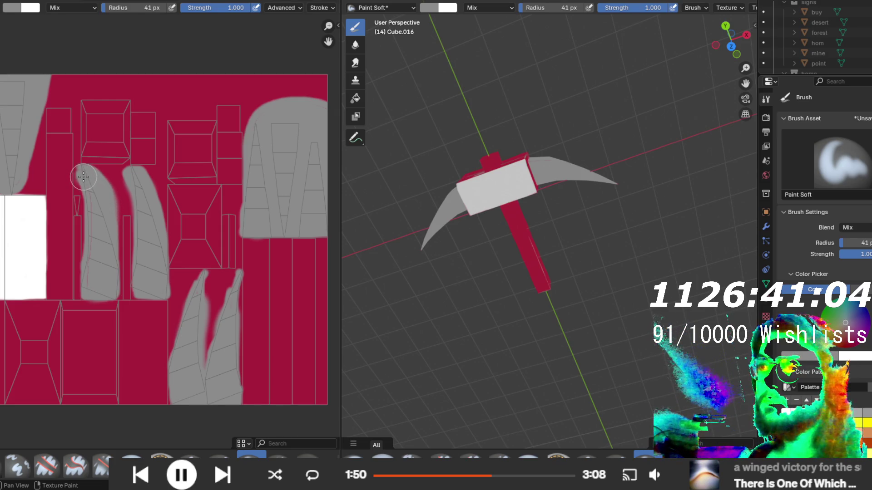
left_click_drag(83, 177, 89, 190)
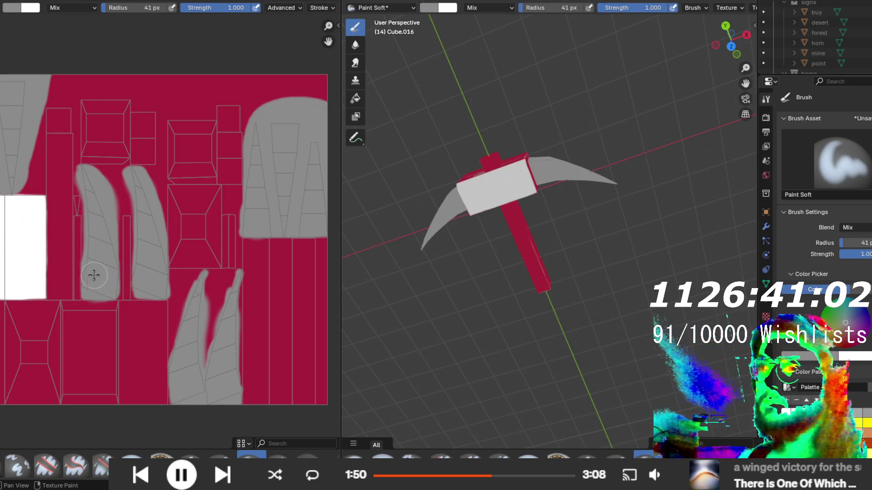
mouse_move(368, 260)
left_mouse_down()
mouse_move(570, 207)
mouse_move(603, 298)
mouse_move(576, 289)
mouse_move(576, 307)
left_mouse_up()
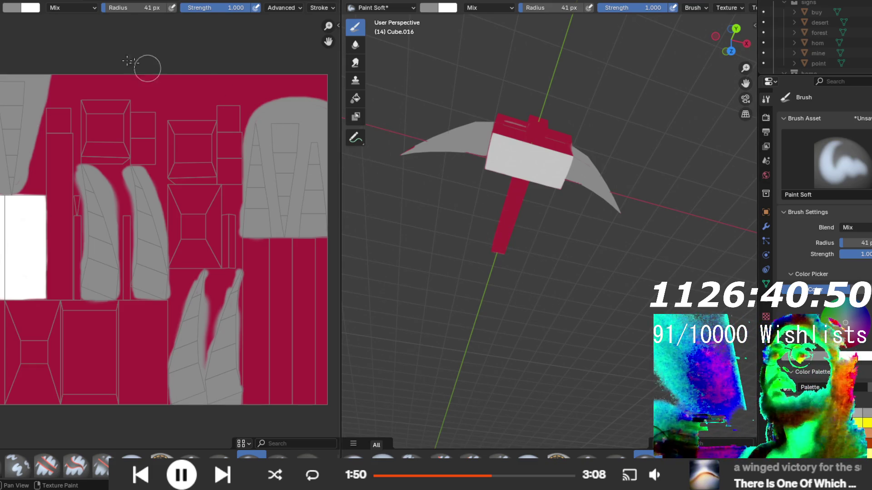
- Save the painted texture as pikax.png in rich-river's minin/models folder, then return to the object layout
key("ctrl+s")
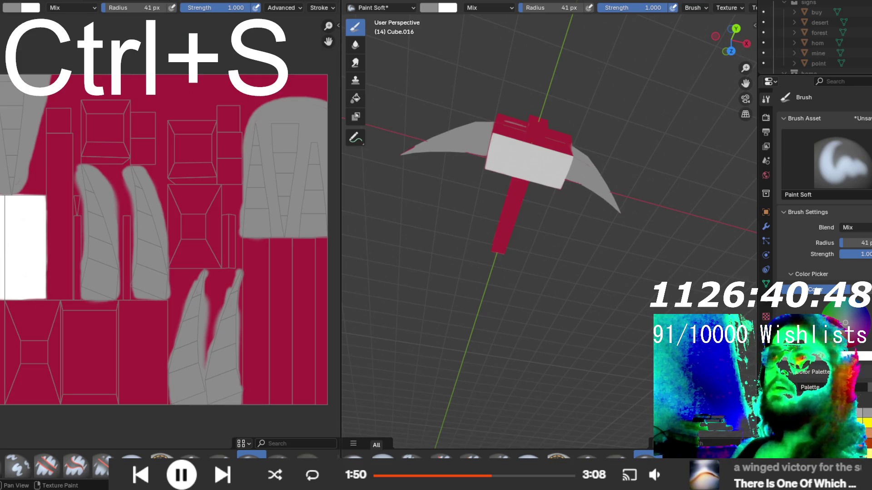
left_click(49, 7)
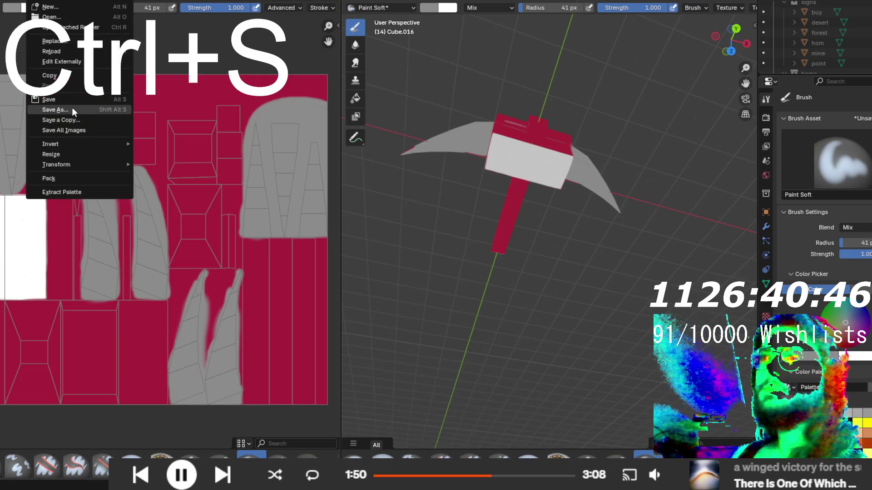
left_click(73, 110)
left_click(209, 131)
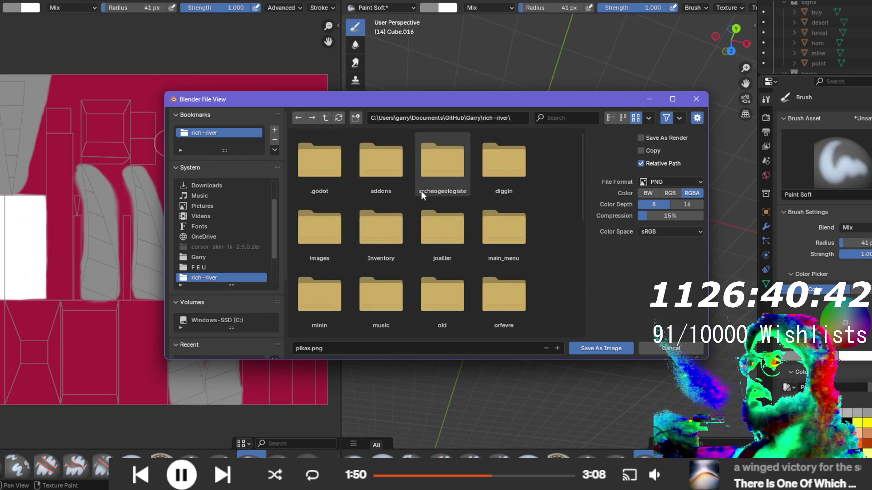
left_click(489, 178)
scroll(430, 260, "down", 1)
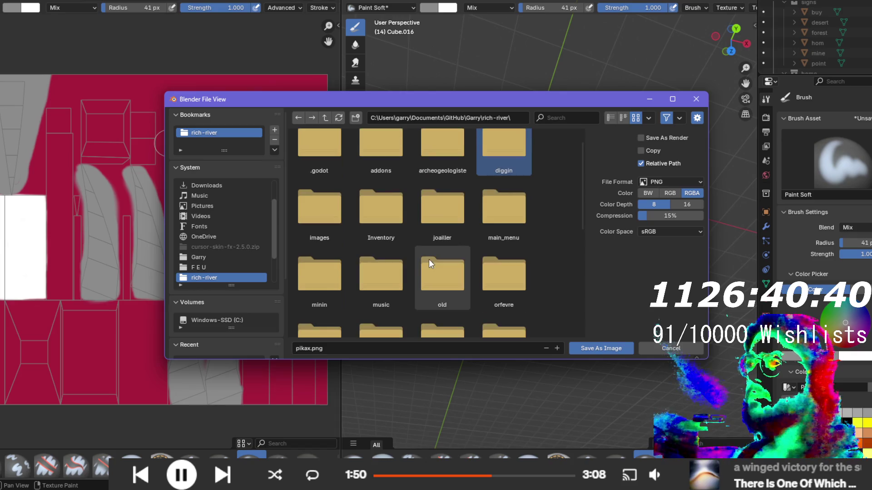
double_click(315, 287)
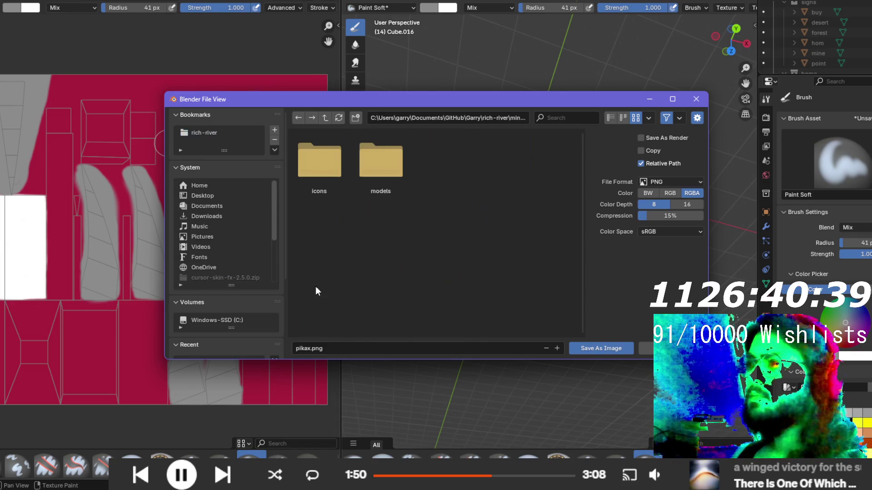
double_click(369, 166)
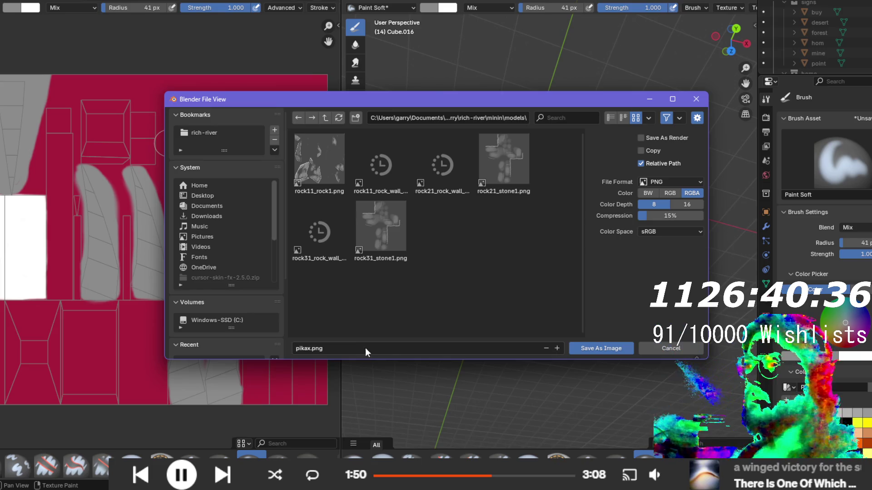
left_click(604, 348)
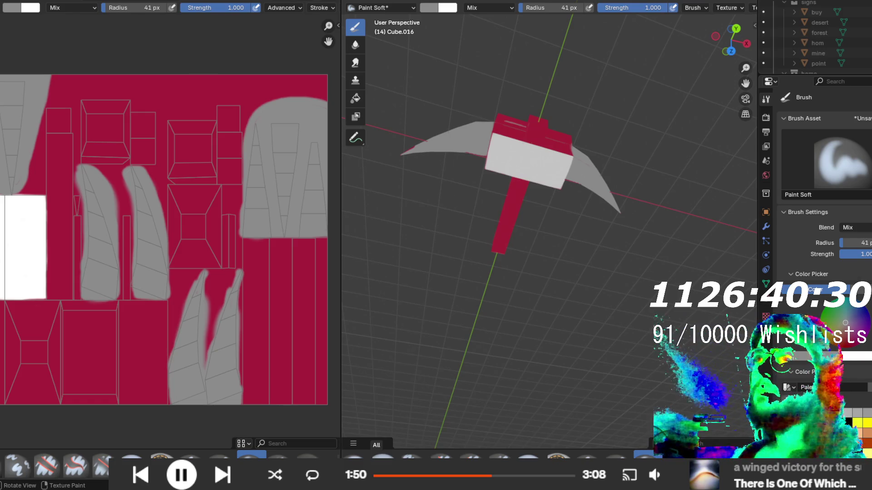
key("ctrl+Page_Up")
- Start a Wavefront OBJ export and browse into the rich-river diggin/props folder
left_click_drag(456, 218, 296, 130)
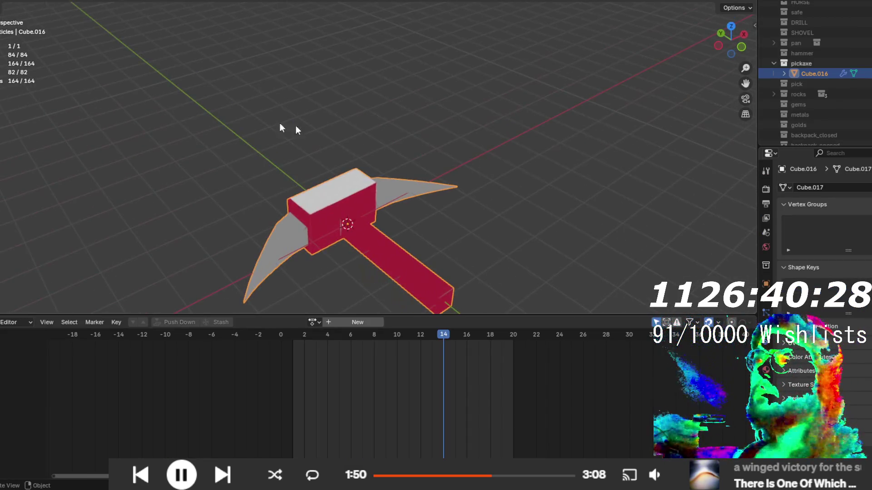
scroll(313, 206, "down", 2)
left_click(18, 0)
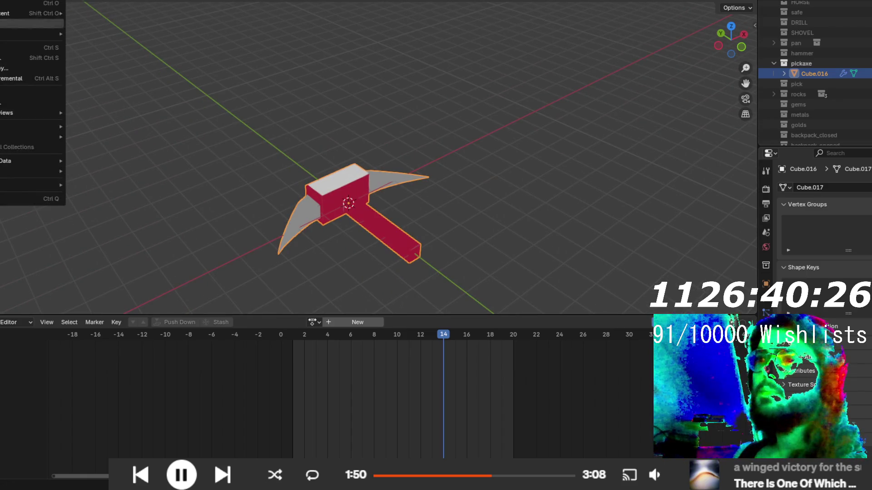
mouse_move(27, 126)
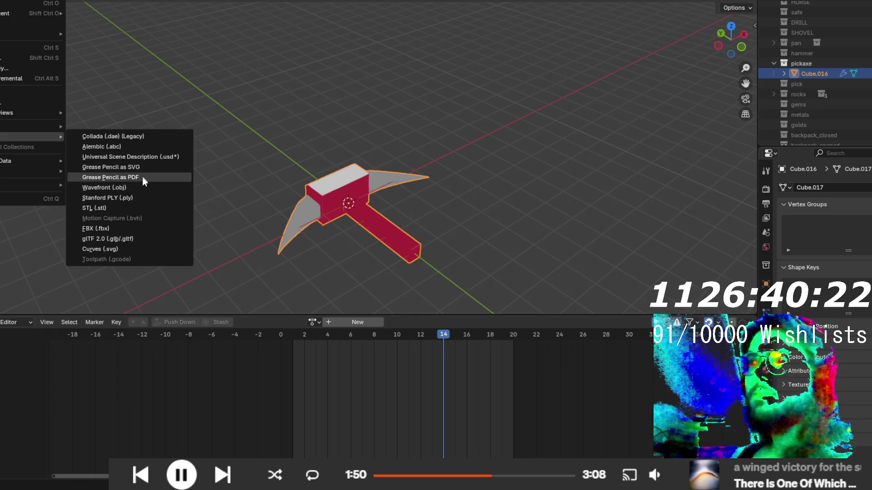
left_click(143, 187)
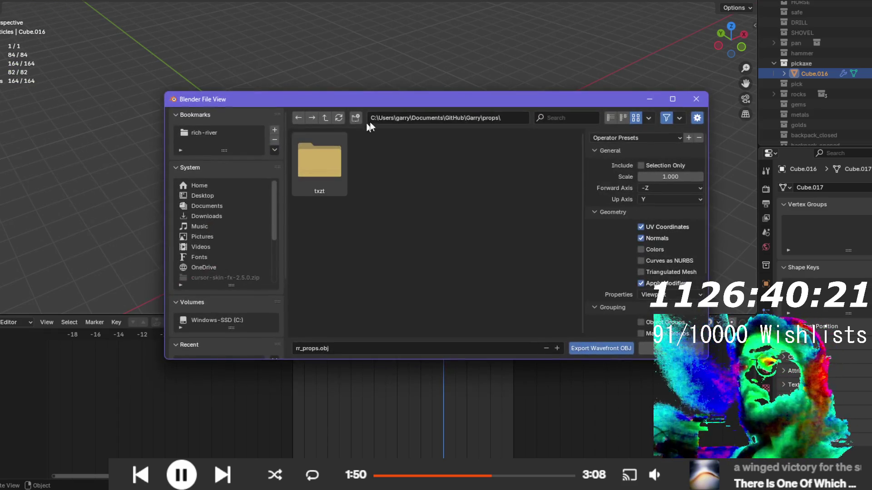
left_click(225, 133)
double_click(508, 181)
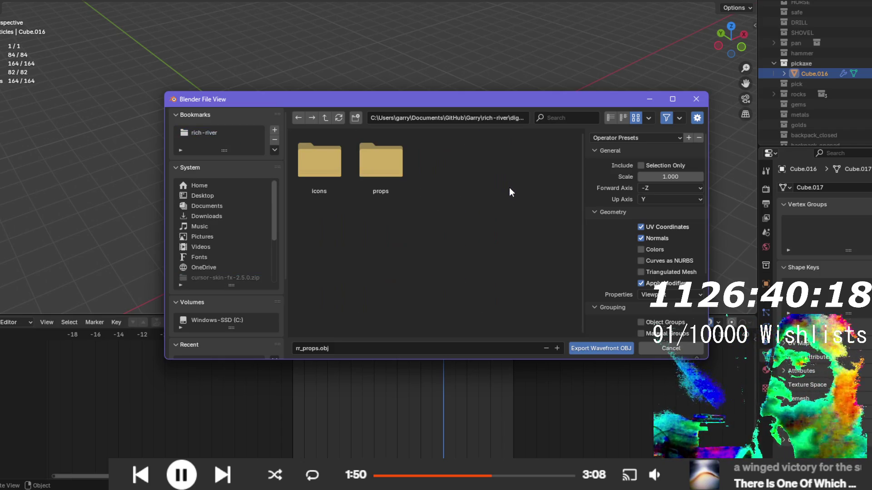
double_click(362, 180)
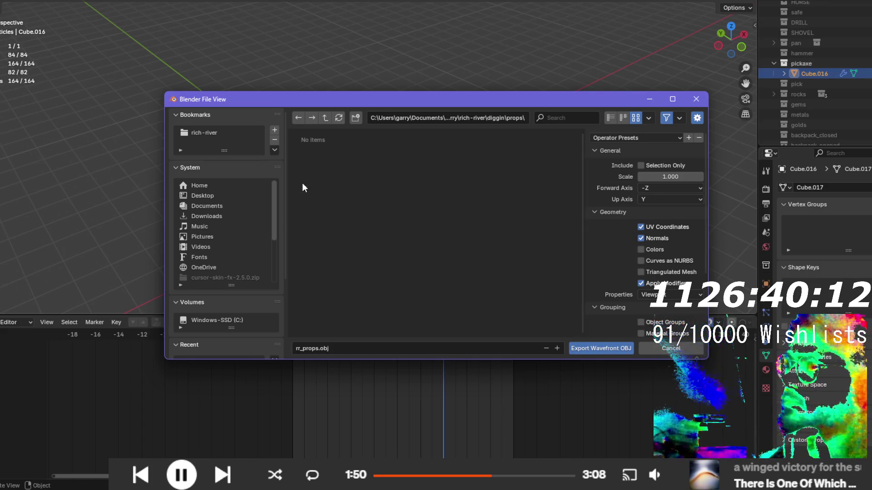
- Export only the selected pickaxe as rr_props.obj into rich-river/minin/models, then delete the object
left_click(211, 133)
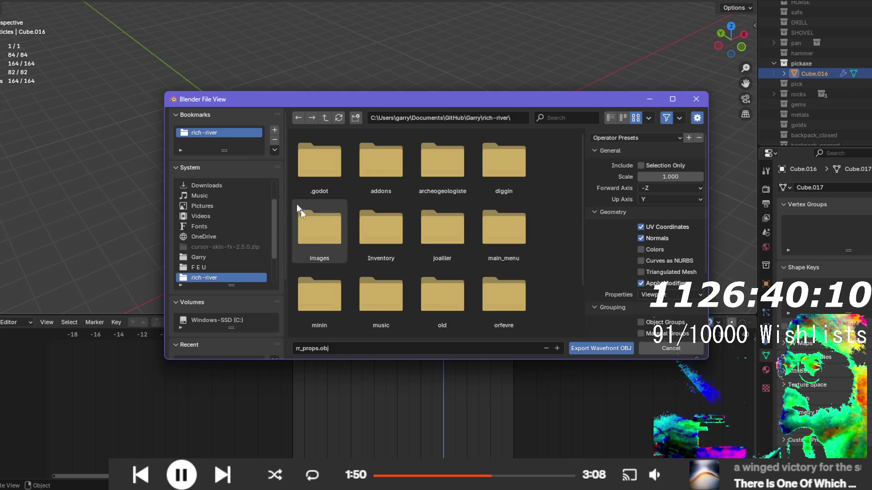
double_click(323, 290)
double_click(375, 185)
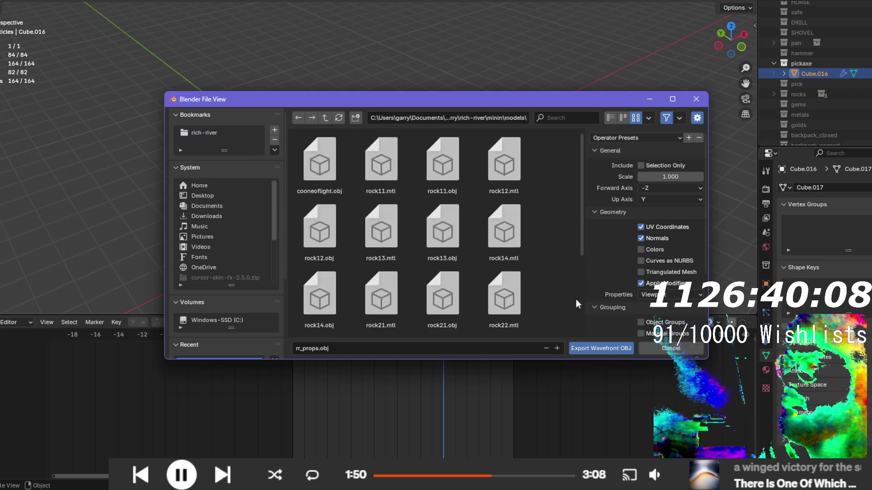
scroll(564, 246, "down", 3)
scroll(563, 244, "down", 2)
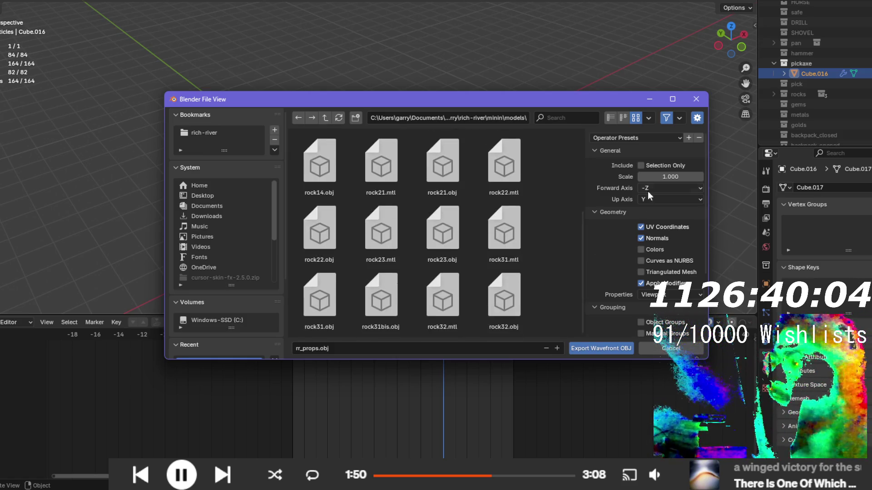
left_click(640, 165)
scroll(617, 231, "down", 5)
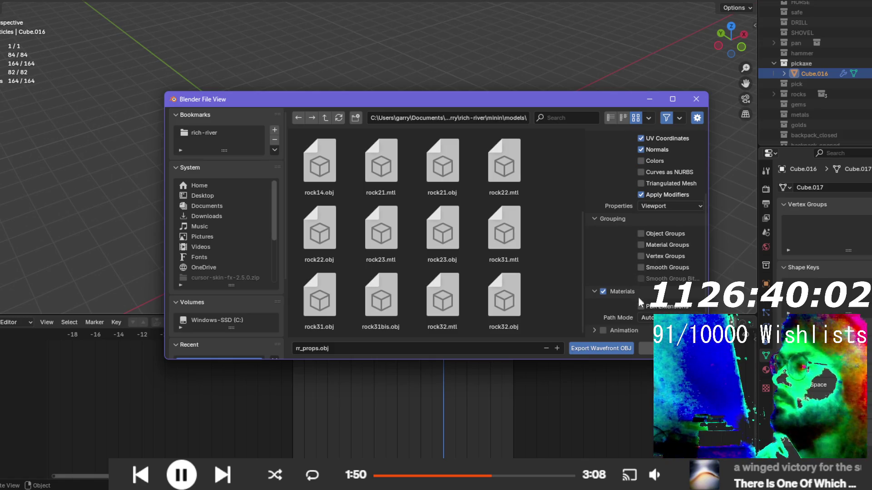
left_click(600, 348)
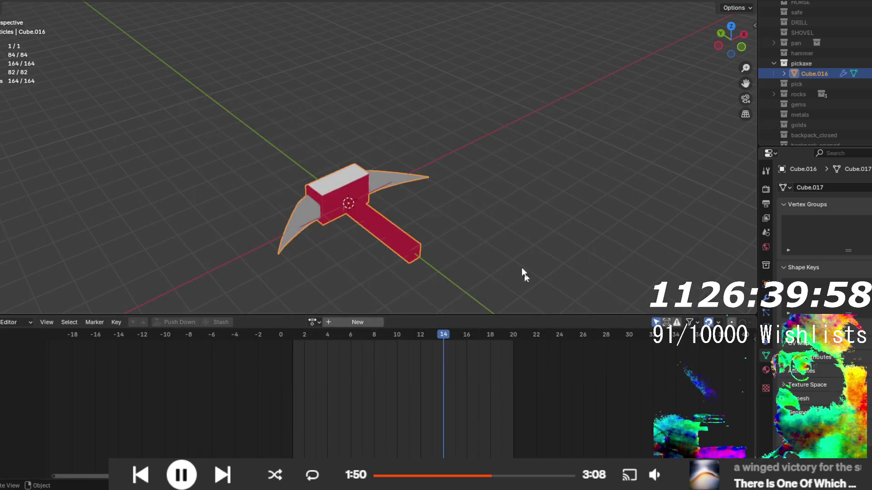
key("Delete")
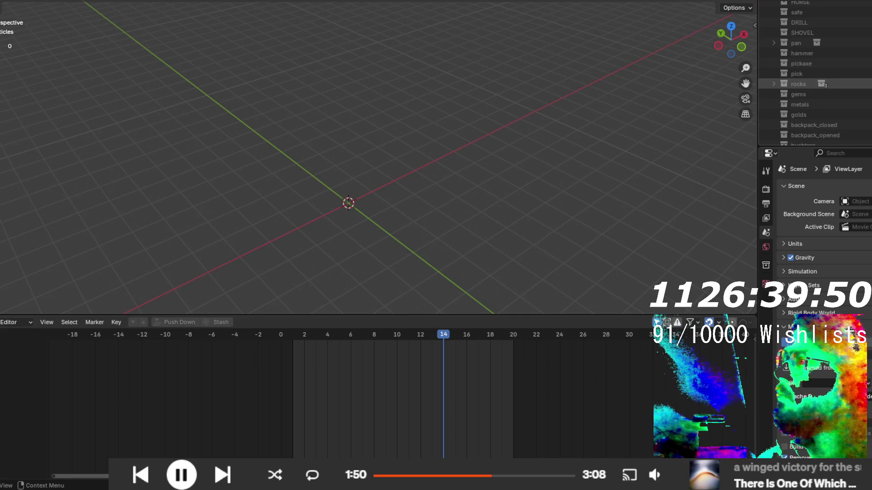
- Reveal and select the pick object Cube.017 in the Outliner, then switch to UV Editing
left_click(796, 73)
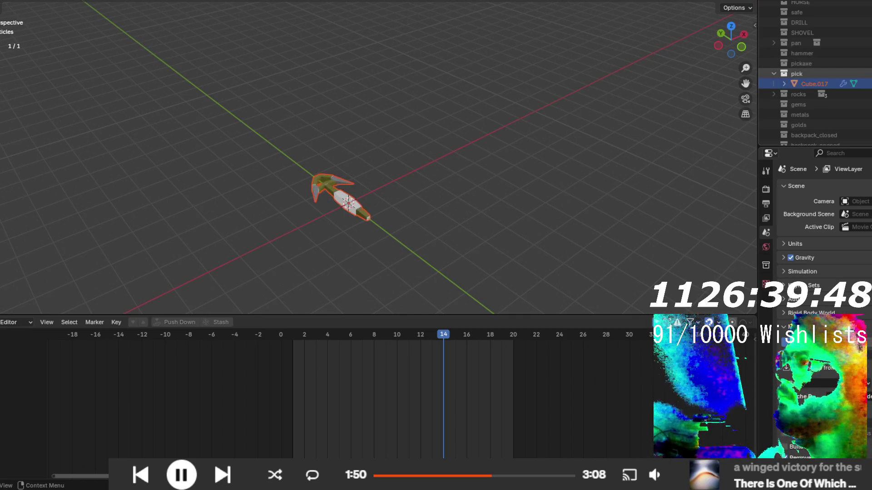
scroll(334, 208, "up", 2)
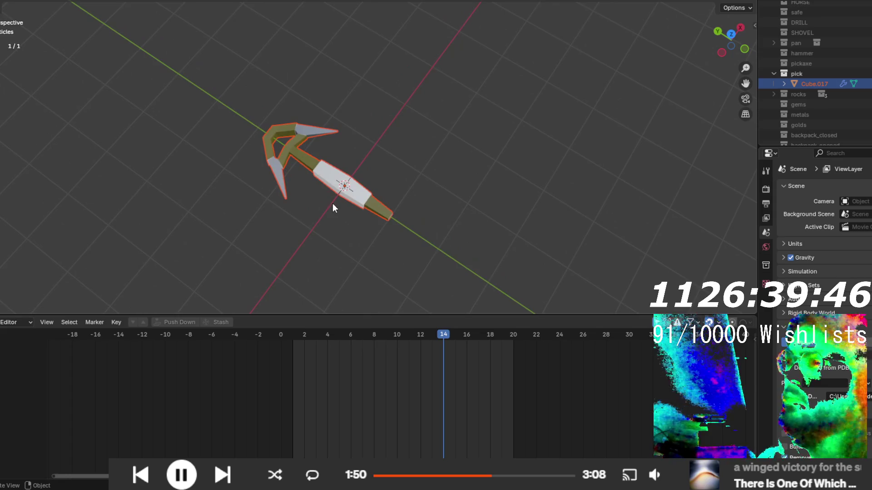
scroll(334, 208, "up", 3)
left_click(311, 187)
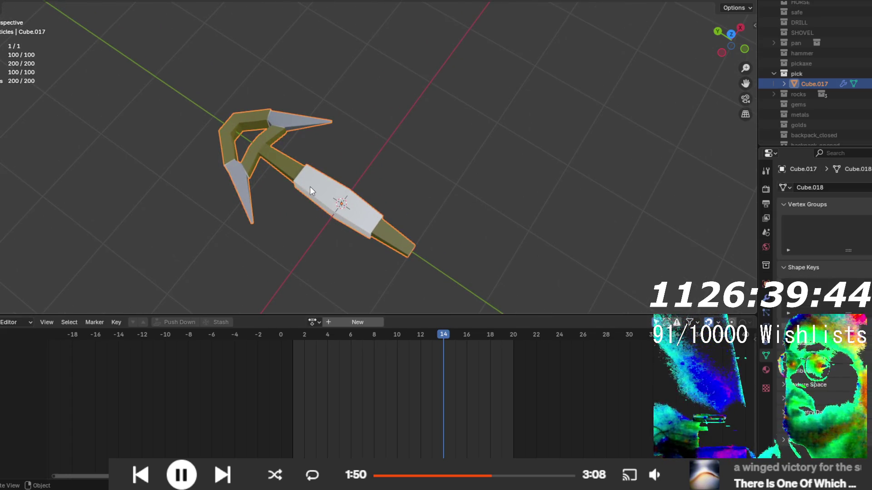
scroll(363, 249, "down", 1)
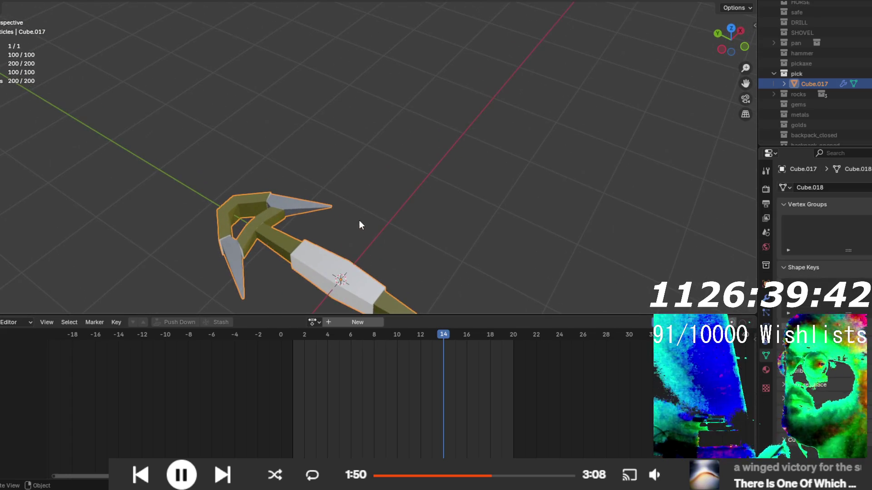
scroll(360, 227, "down", 3)
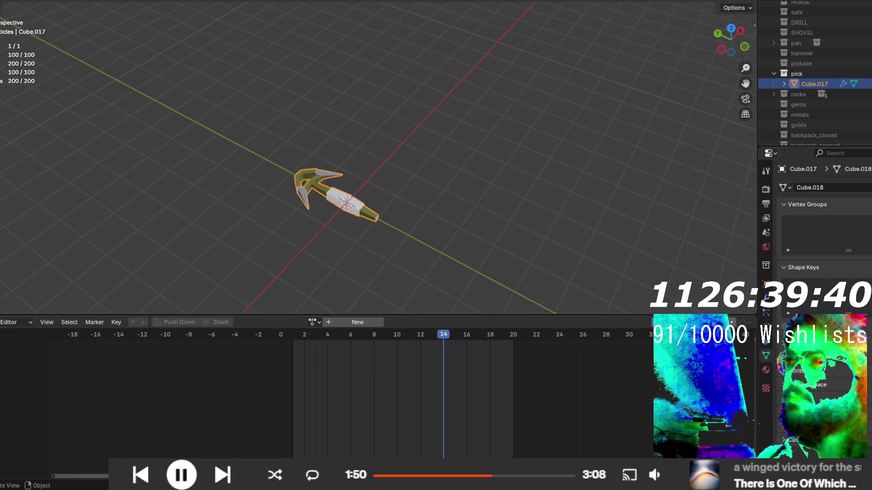
key("ctrl+Page_Down")
key("ctrl+Page_Down")
key("ctrl+Page_Down")
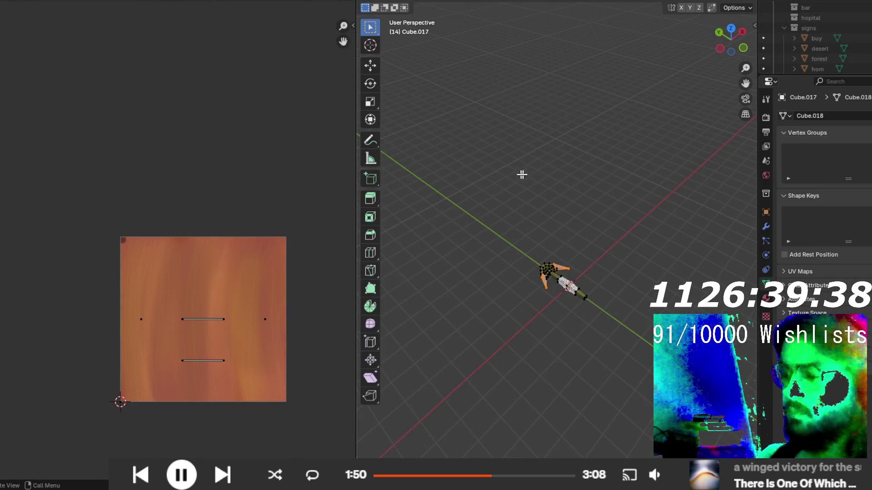
- Select all faces and re-unwrap the pick with Smart UV Project
key("a")
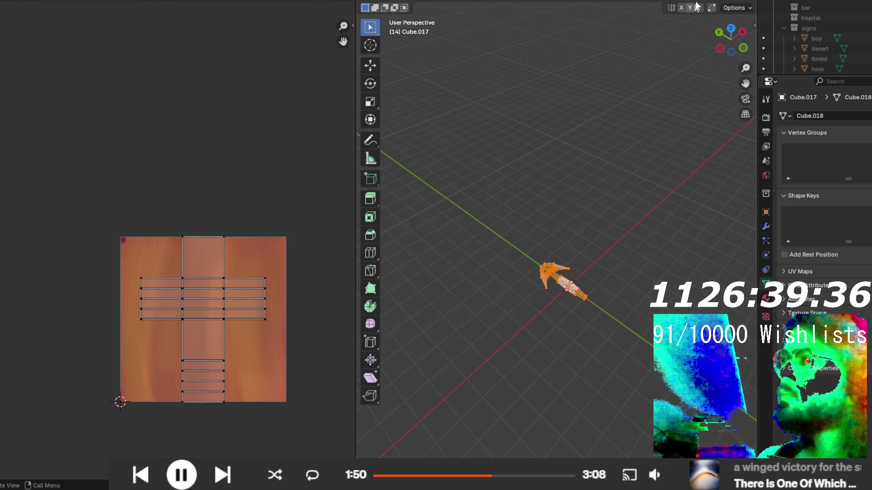
scroll(185, 276, "up", 4)
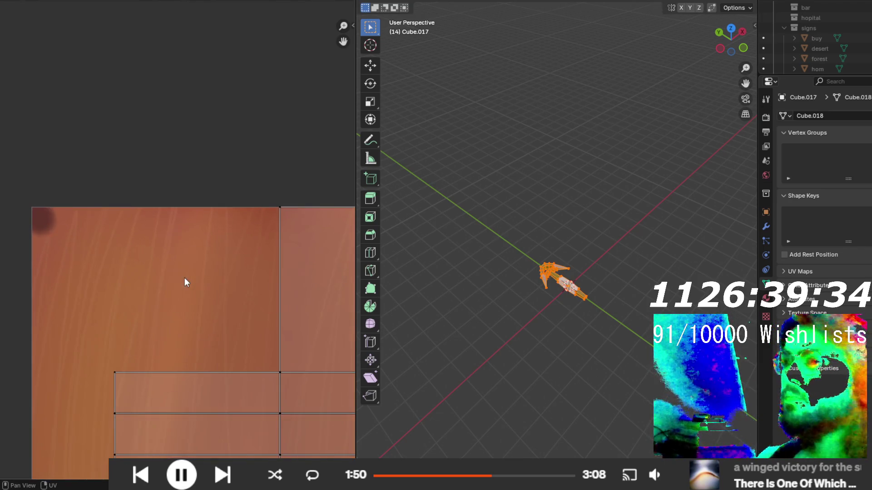
scroll(184, 277, "down", 4)
left_click_drag(213, 290, 193, 309)
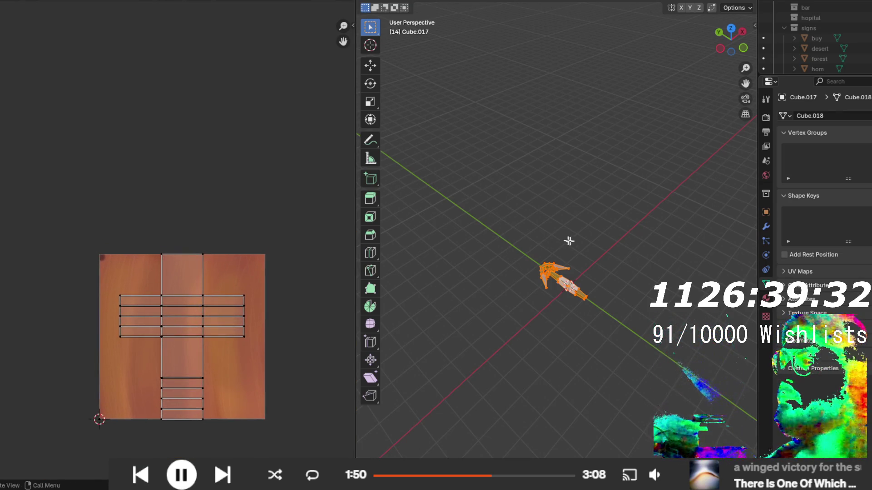
key("u")
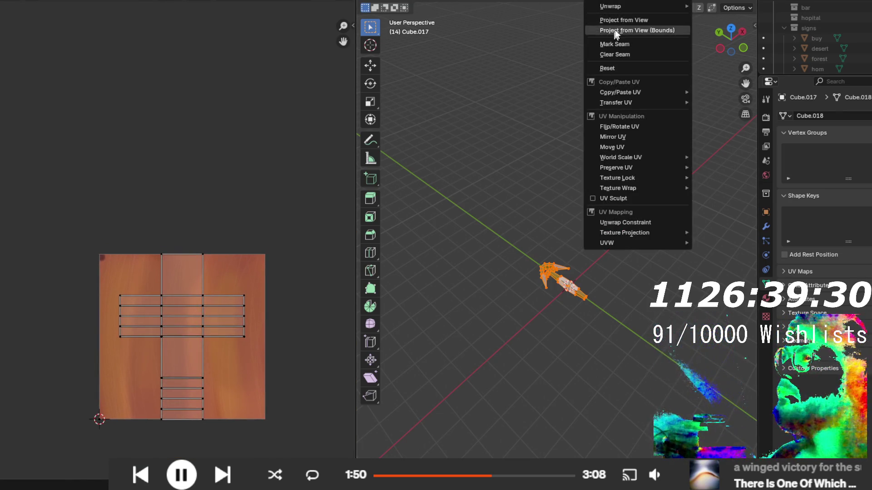
mouse_move(644, 6)
left_click(728, 42)
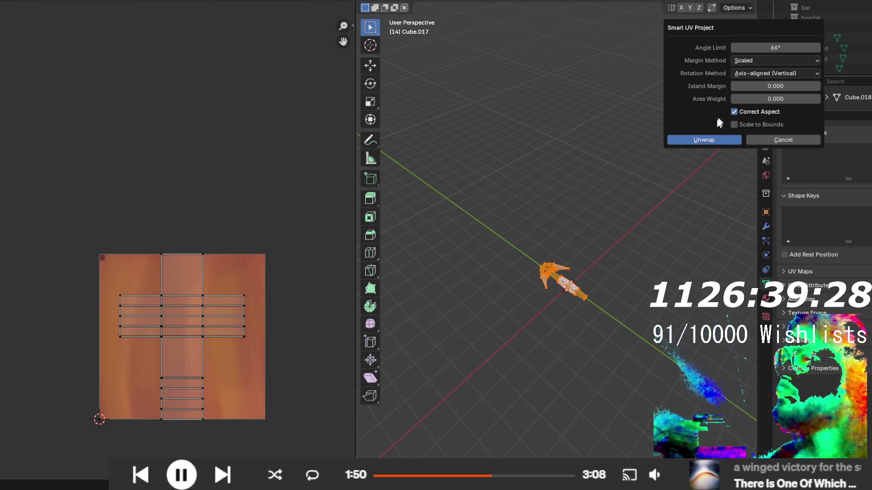
left_click(709, 140)
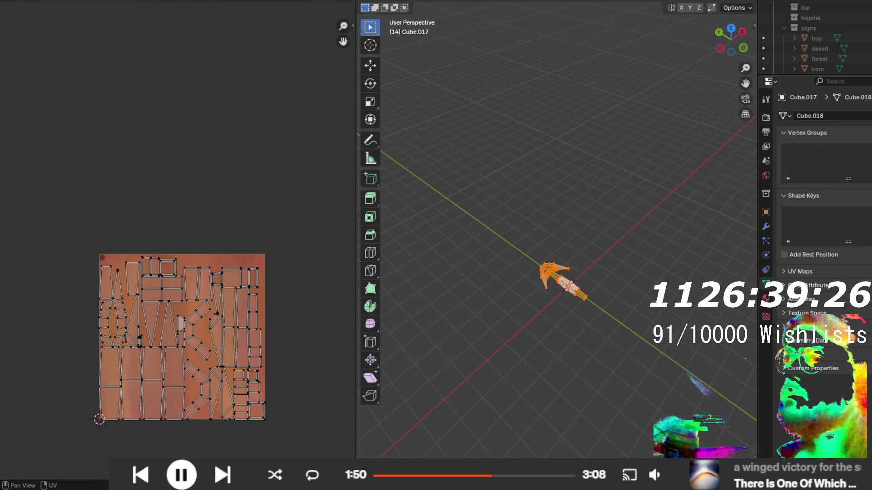
left_click(282, 1)
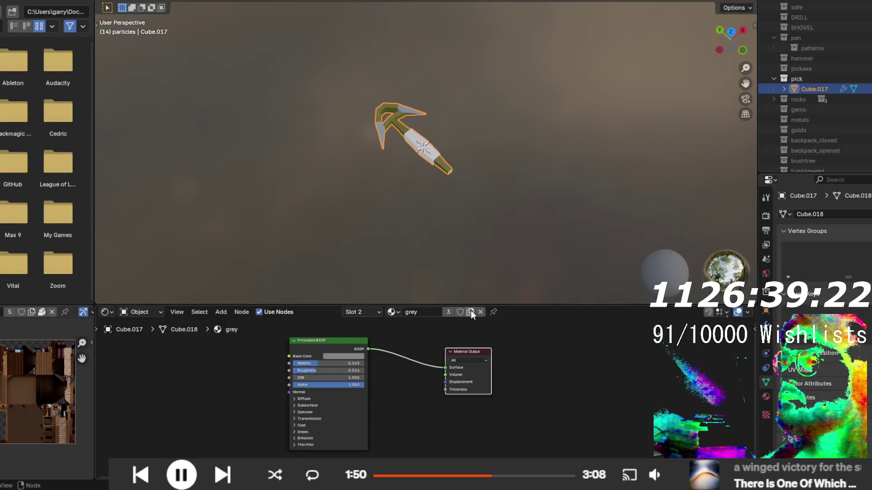
- Duplicate the grey material as a new material named pick and delete its Principled BSDF node
left_click(470, 312)
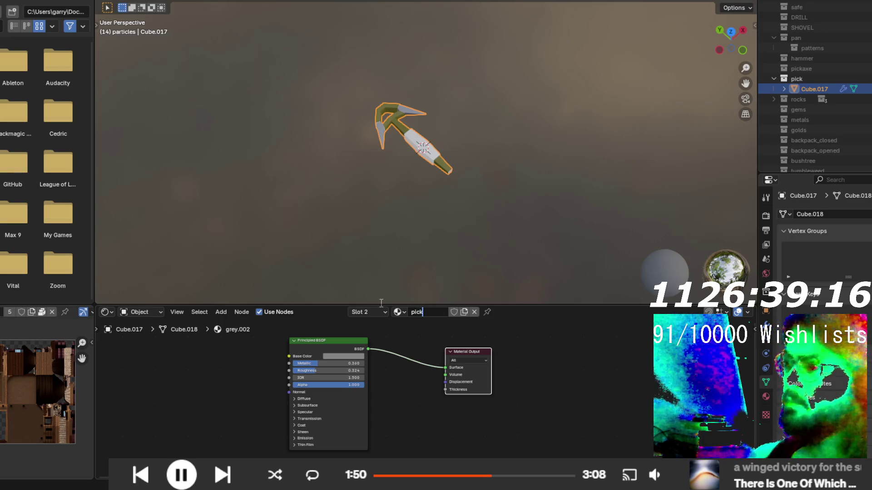
key("Return")
left_click(336, 356)
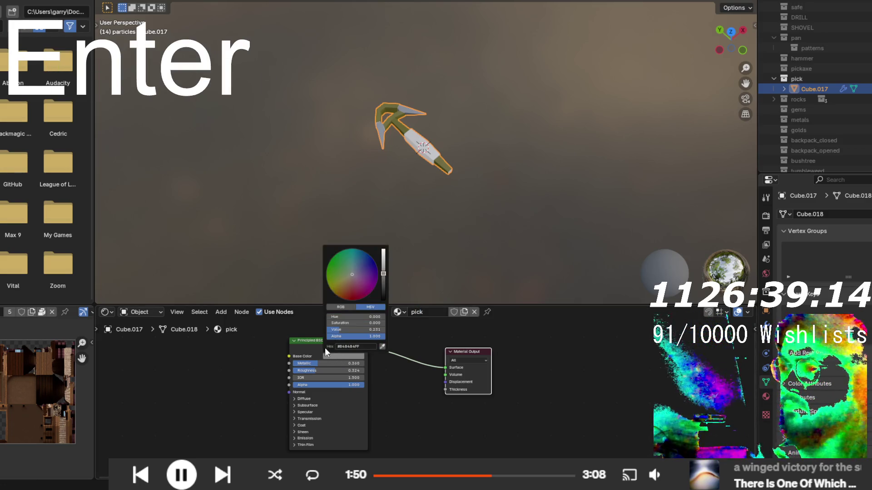
left_click(305, 345)
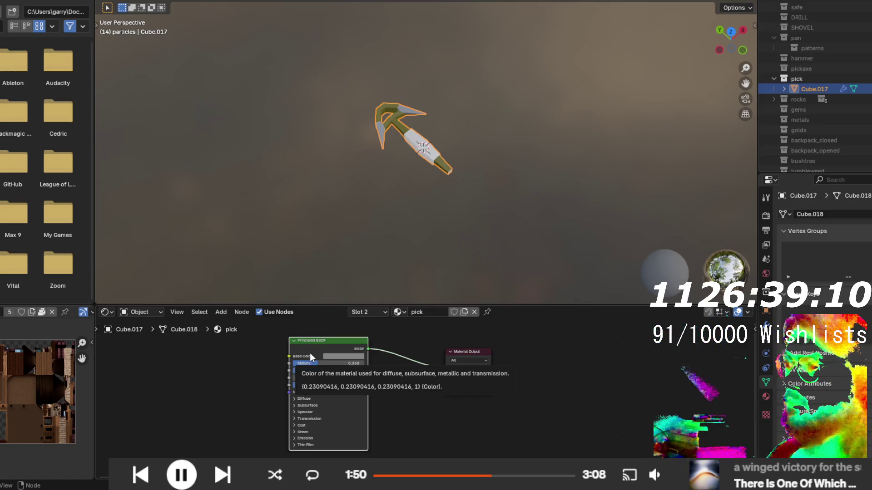
key("Delete")
- Add an Image Texture node with a new 1024 px image named pick, linking Color to Surface
key("shift+a")
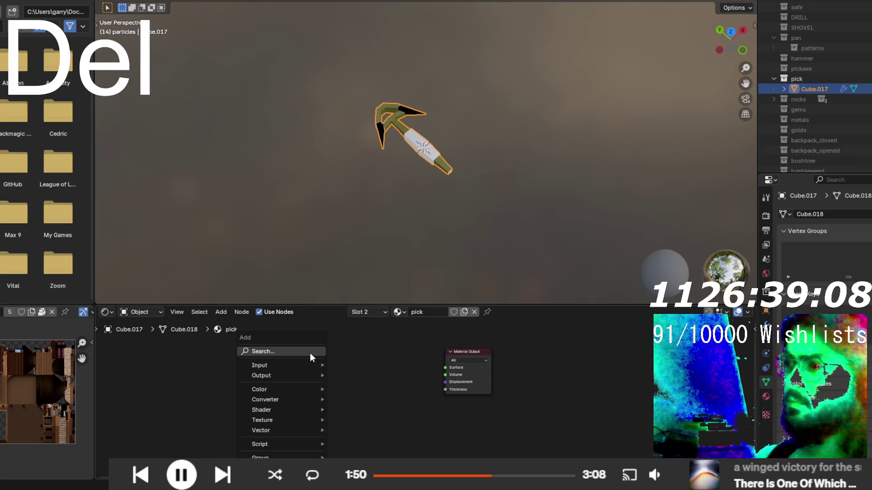
left_click(310, 353)
type("image")
key("Return")
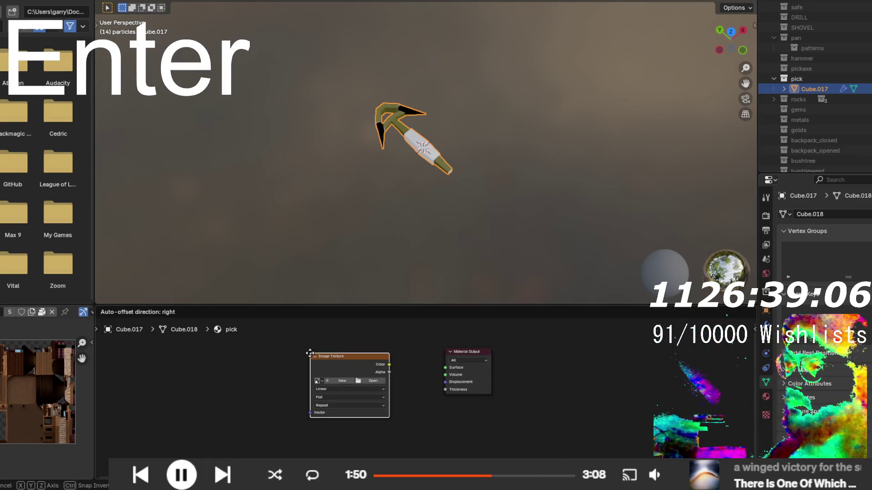
left_click(259, 344)
left_click(292, 371)
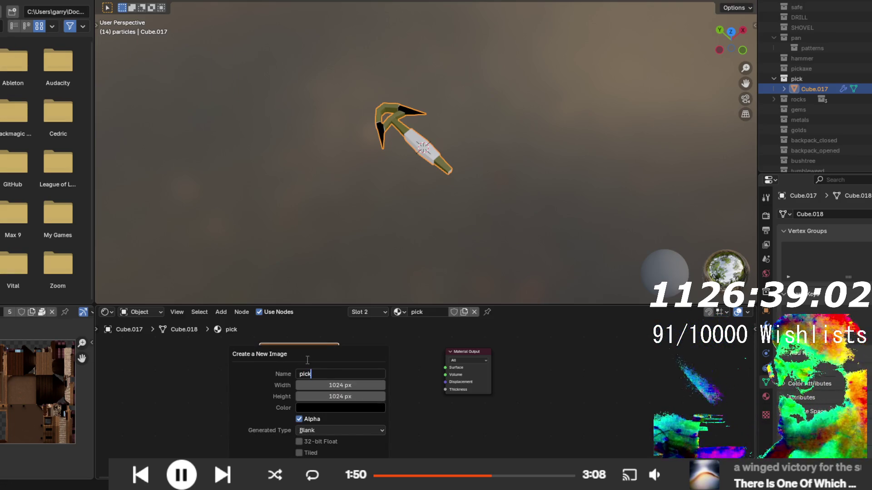
key("Return")
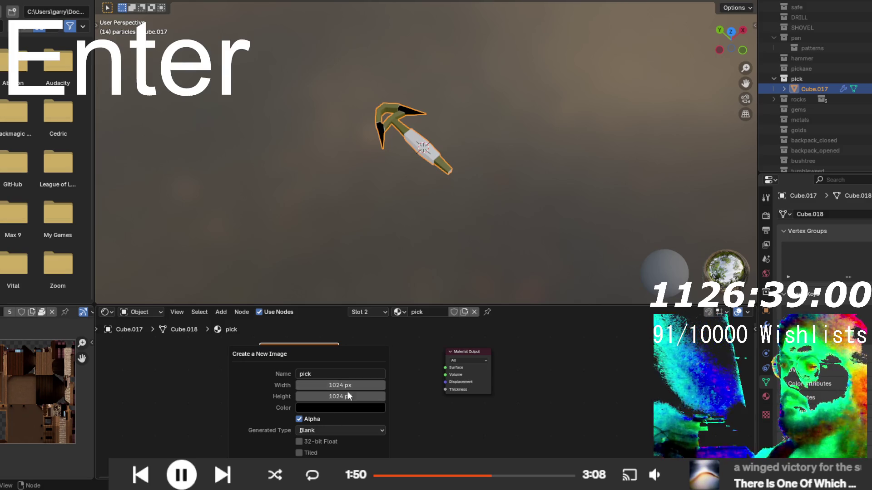
key("Return")
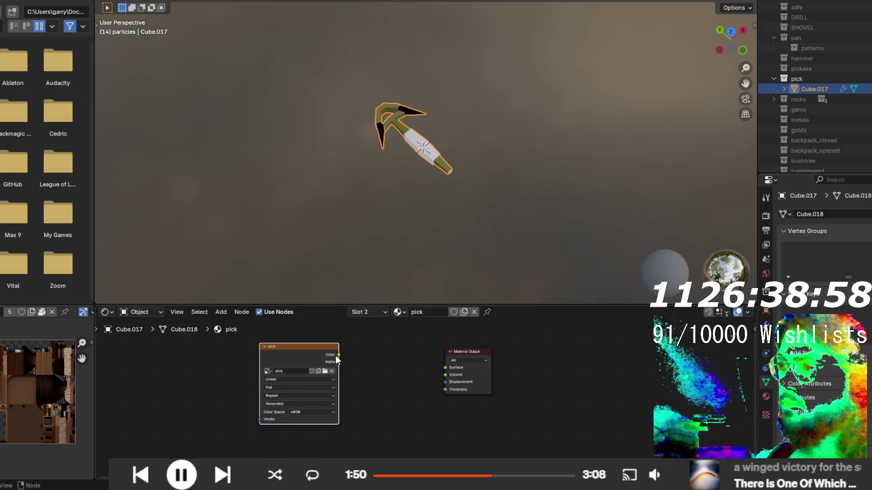
left_click_drag(338, 355, 450, 358)
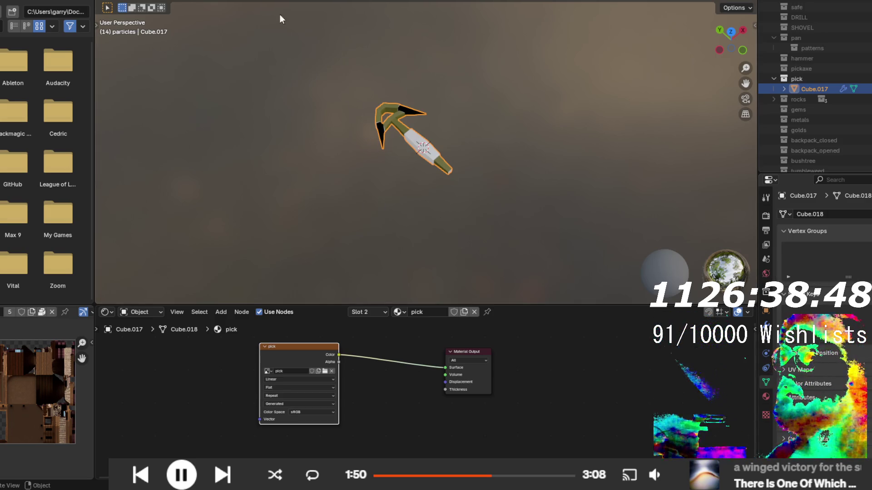
- In Texture Paint, brush the first grey strokes onto the handle islands, undoing misplaced ones
left_click(214, 2)
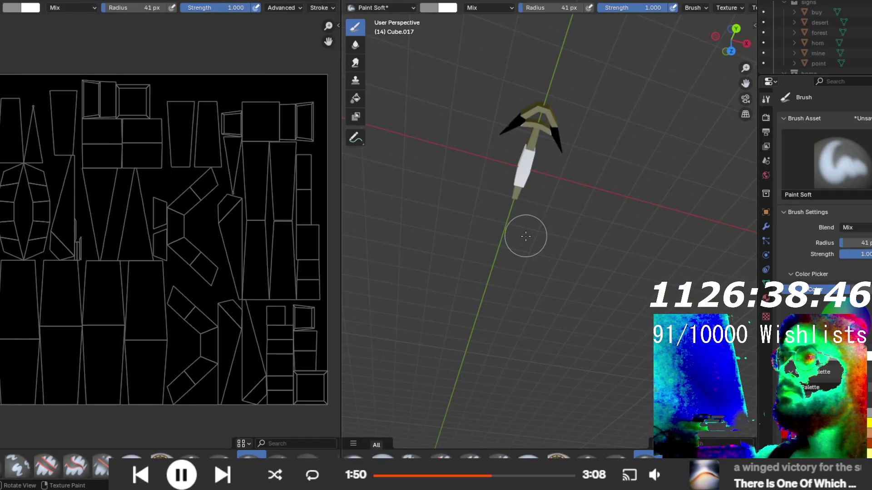
mouse_move(503, 245)
left_mouse_down()
mouse_move(522, 190)
mouse_move(531, 112)
mouse_move(358, 156)
left_mouse_up()
left_click_drag(442, 244, 471, 211)
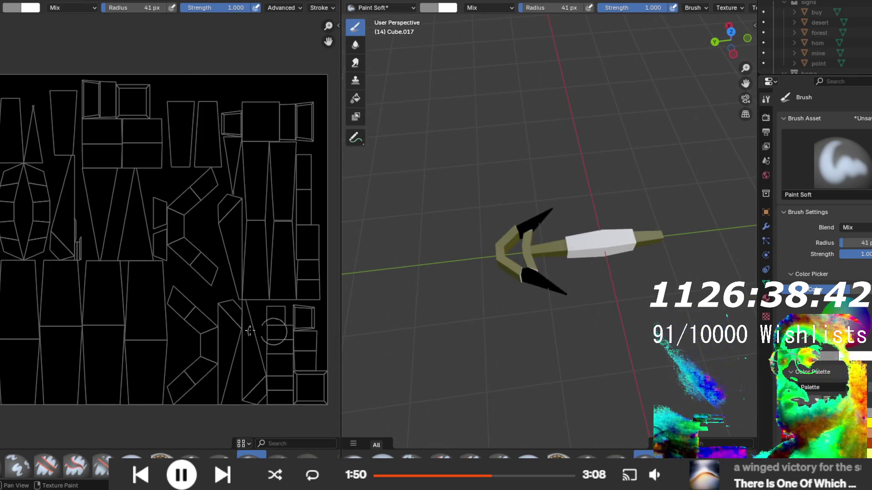
left_click_drag(223, 313, 245, 406)
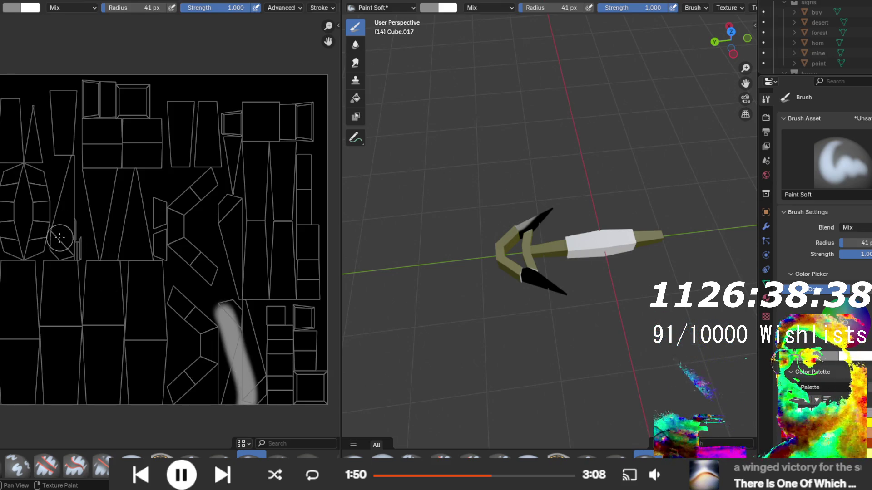
mouse_move(61, 248)
left_mouse_down()
mouse_move(63, 175)
mouse_move(60, 241)
left_mouse_up()
key("ctrl+z")
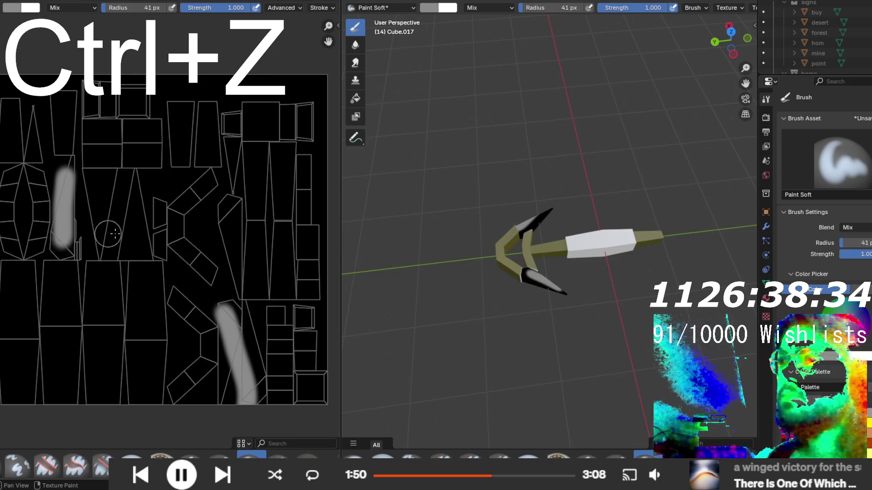
left_click_drag(135, 233, 141, 180)
mouse_move(370, 210)
left_mouse_down()
mouse_move(509, 179)
mouse_move(514, 150)
left_mouse_up()
key("ctrl+z")
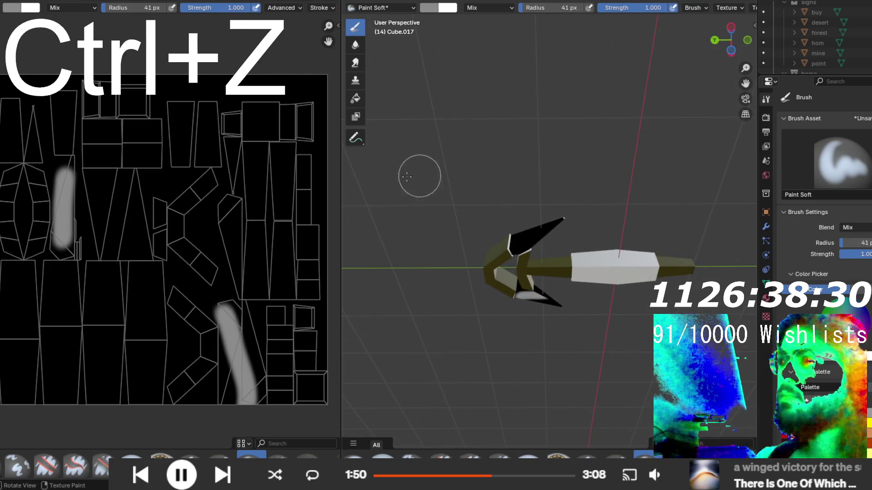
mouse_move(137, 236)
left_mouse_down()
mouse_move(130, 200)
mouse_move(115, 227)
left_mouse_up()
mouse_move(567, 291)
left_mouse_down()
mouse_move(582, 355)
mouse_move(755, 321)
left_mouse_up()
key("ctrl+z")
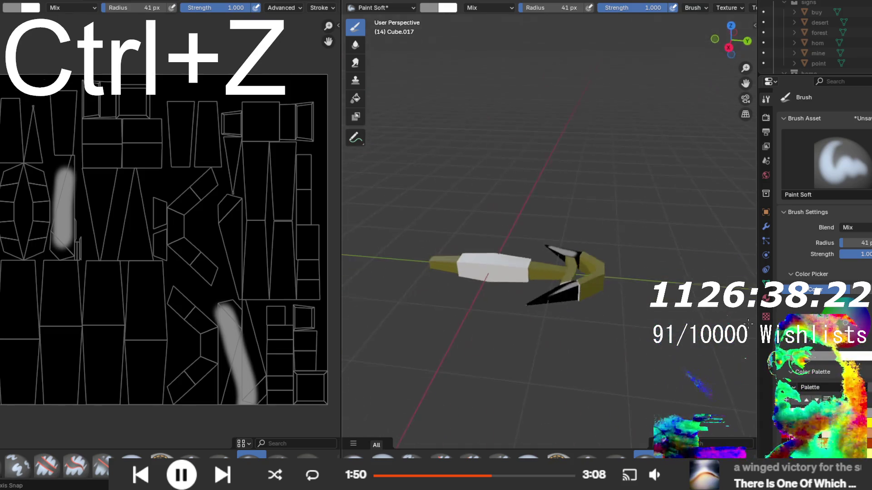
key("ctrl+shift+z")
key("ctrl+shift+z")
- Paint more grey strips over the remaining handle islands, widening them and filling gaps
mouse_move(580, 288)
left_mouse_down()
mouse_move(752, 270)
mouse_move(366, 241)
mouse_move(343, 144)
mouse_move(339, 179)
left_mouse_up()
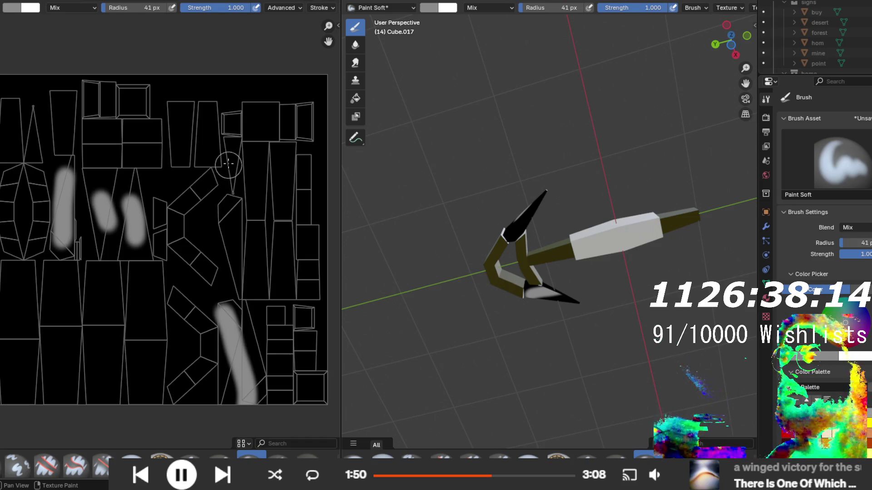
left_click_drag(233, 148, 232, 271)
mouse_move(622, 194)
left_mouse_down()
mouse_move(609, 293)
mouse_move(555, 344)
left_mouse_up()
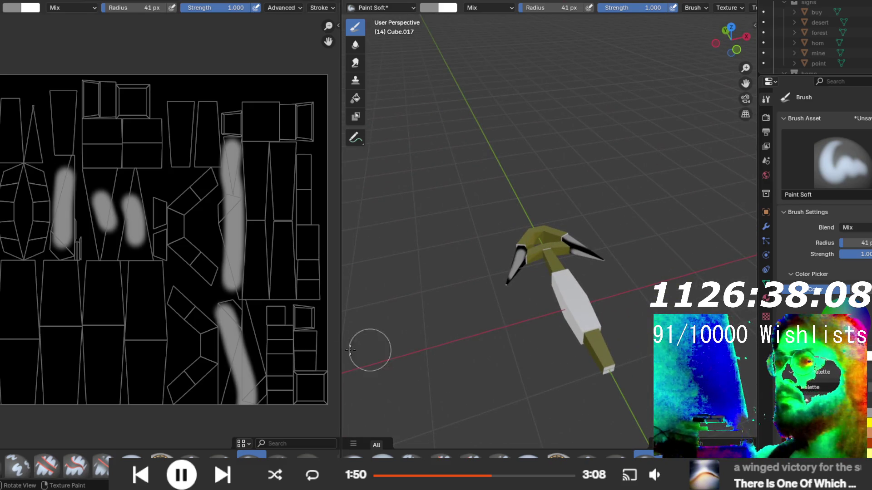
mouse_move(523, 298)
left_mouse_down()
mouse_move(566, 197)
mouse_move(537, 313)
mouse_move(573, 312)
left_mouse_up()
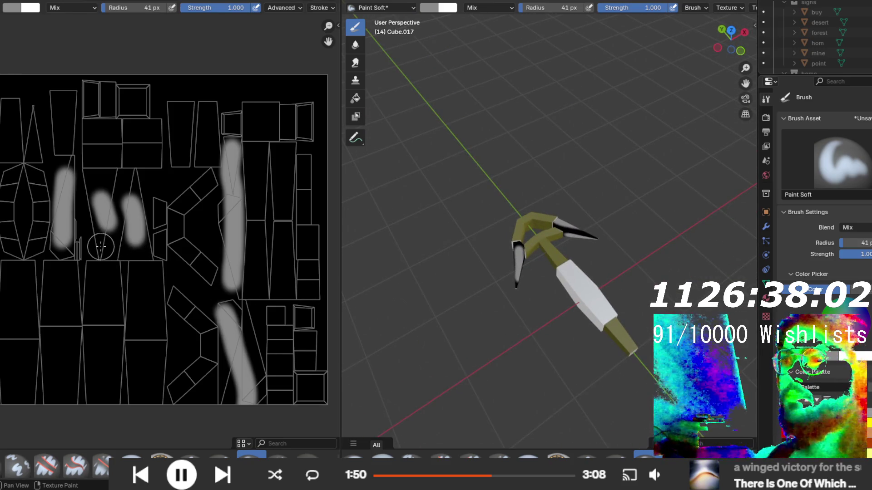
left_click_drag(32, 151, 31, 114)
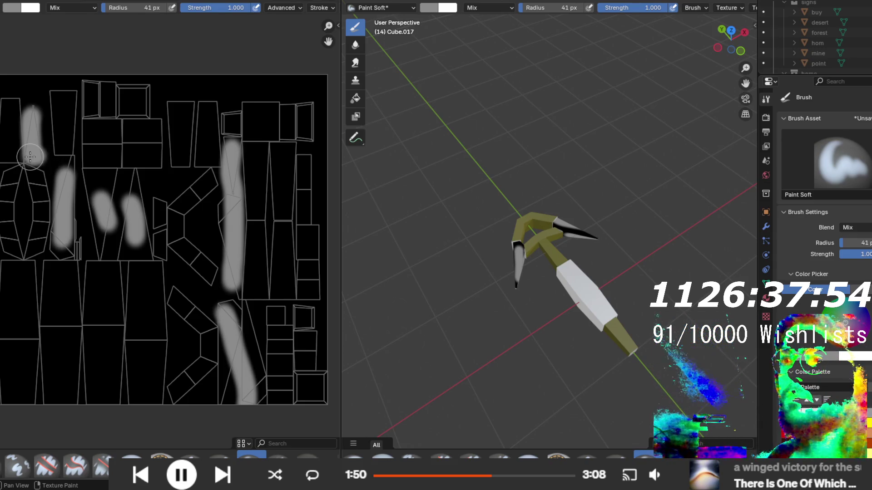
mouse_move(75, 188)
left_mouse_down()
mouse_move(64, 165)
mouse_move(67, 234)
mouse_move(58, 245)
mouse_move(134, 250)
mouse_move(100, 247)
mouse_move(78, 182)
mouse_move(119, 178)
mouse_move(134, 179)
mouse_move(146, 253)
mouse_move(118, 253)
mouse_move(119, 209)
mouse_move(106, 182)
mouse_move(92, 189)
mouse_move(84, 234)
left_mouse_up()
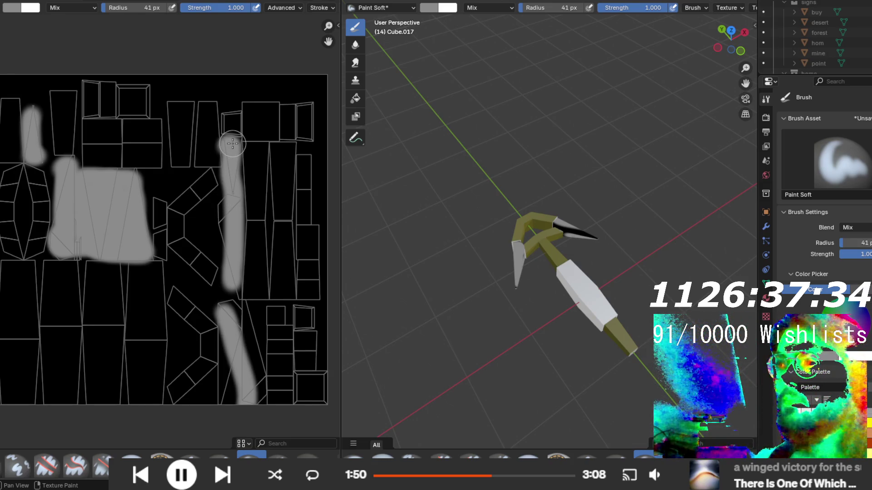
mouse_move(237, 232)
left_mouse_down()
mouse_move(219, 210)
mouse_move(219, 227)
left_mouse_up()
left_click_drag(231, 271, 233, 297)
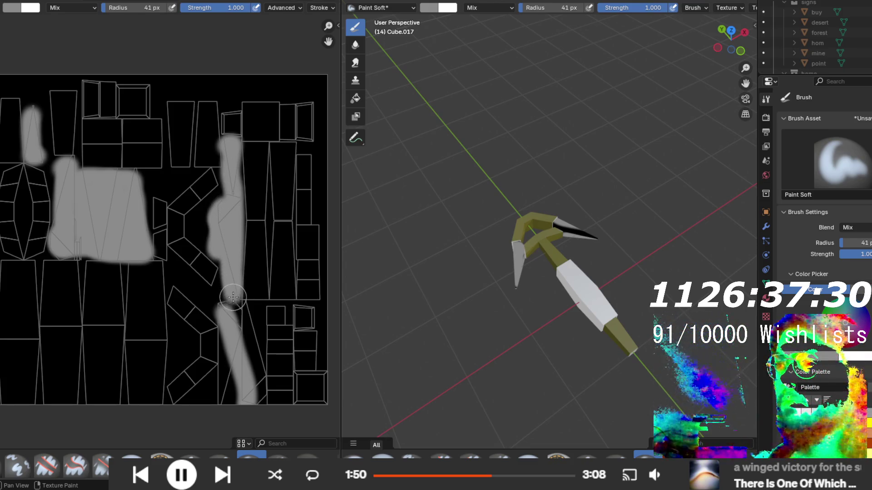
scroll(241, 330, "down", 5)
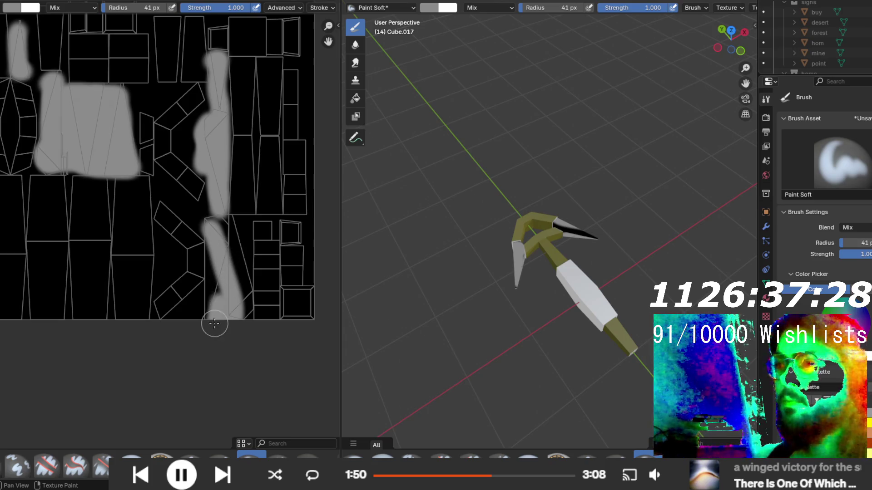
mouse_move(214, 300)
left_mouse_down()
mouse_move(211, 218)
mouse_move(232, 234)
mouse_move(236, 289)
mouse_move(227, 267)
mouse_move(238, 309)
mouse_move(243, 275)
mouse_move(250, 321)
mouse_move(258, 323)
left_mouse_up()
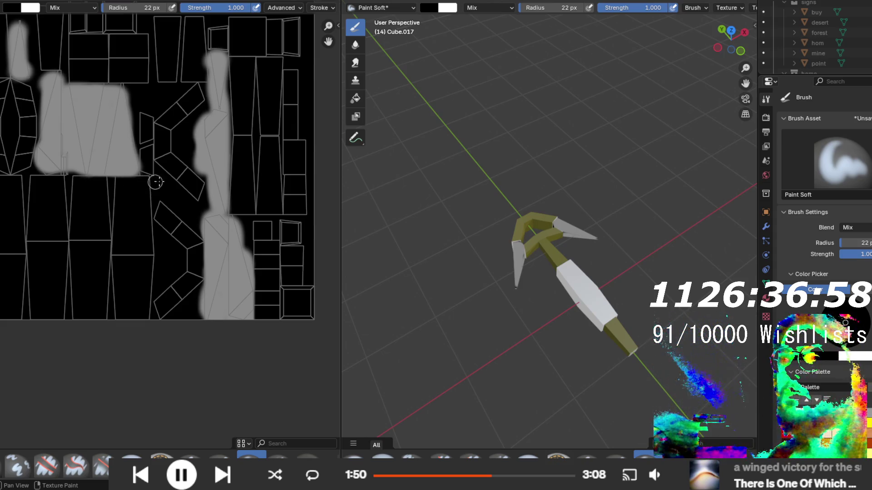
- Pick bright yellow on the colour wheel as the brush colour
scroll(155, 182, "up", 5)
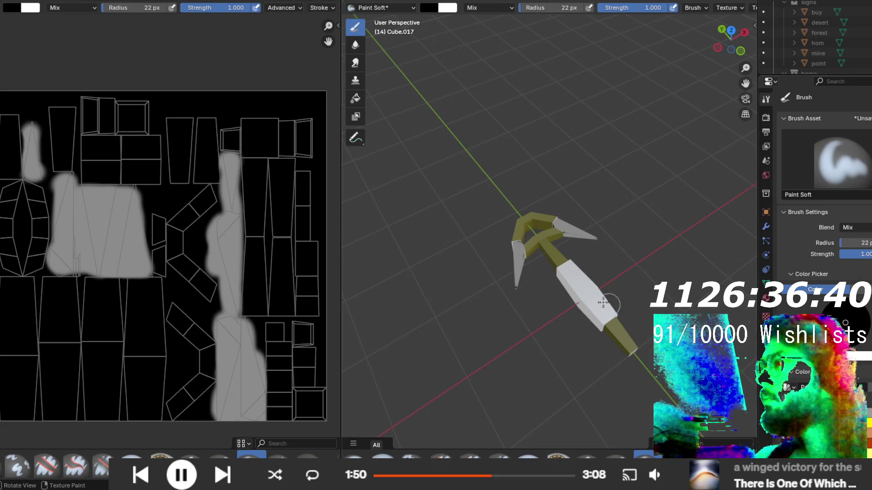
left_click(868, 424)
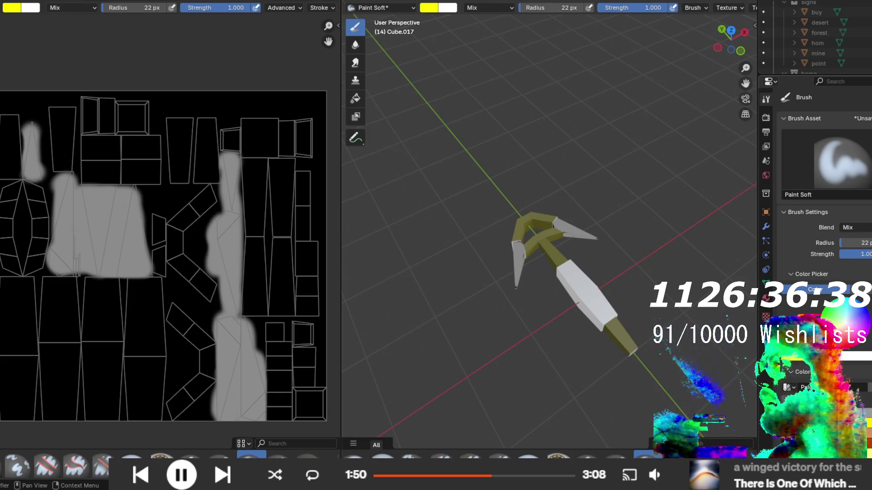
- Flood-fill the black texture background with olive-yellow, then remove the white material slot
left_click(854, 318)
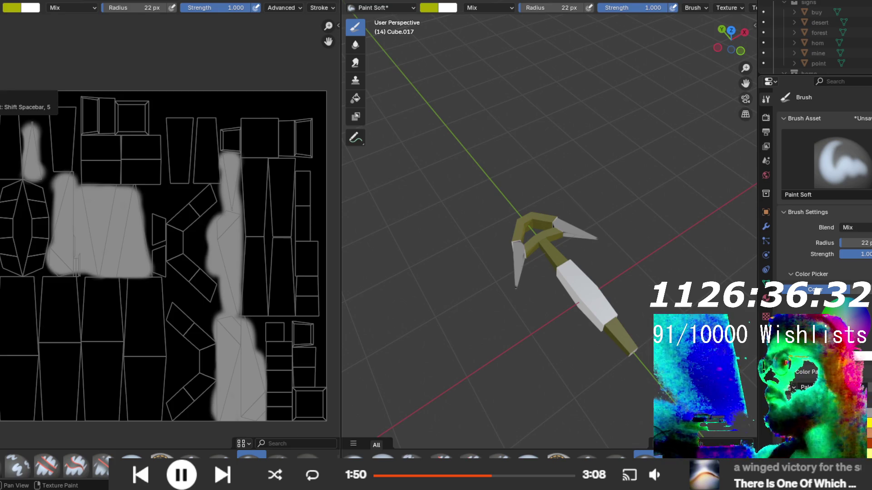
left_click(134, 456)
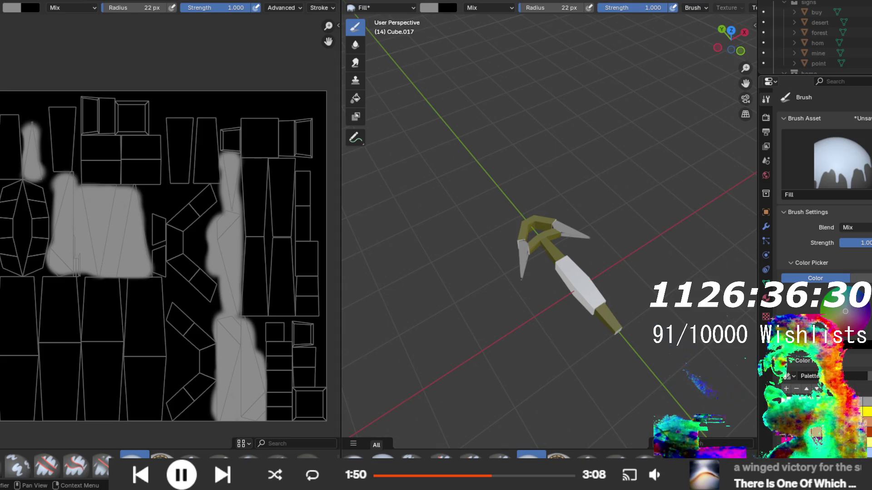
key("s")
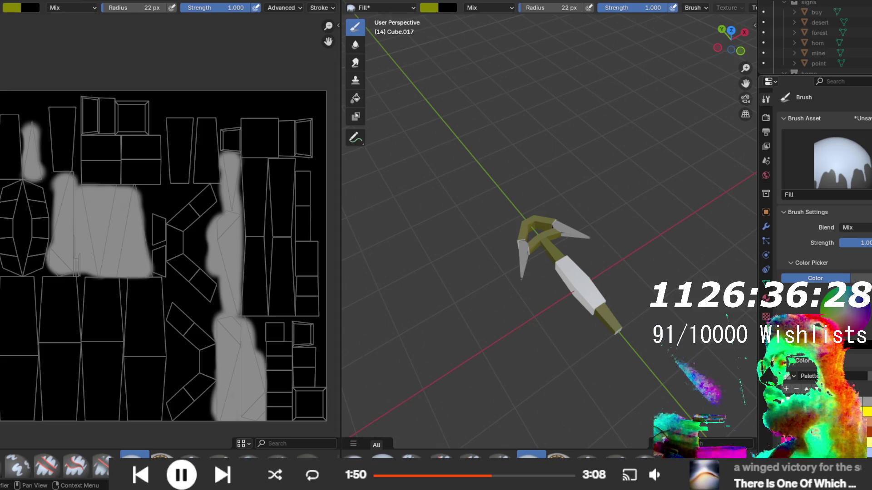
left_click(113, 344)
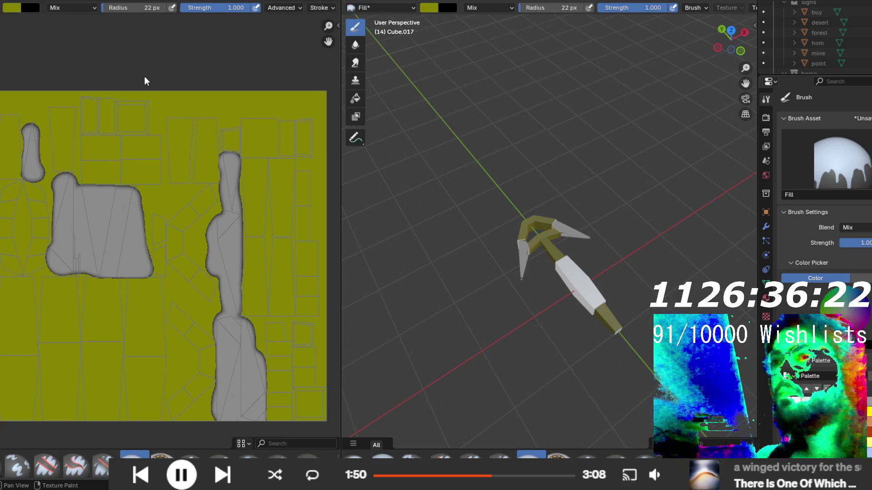
left_click(766, 301)
left_click(866, 129)
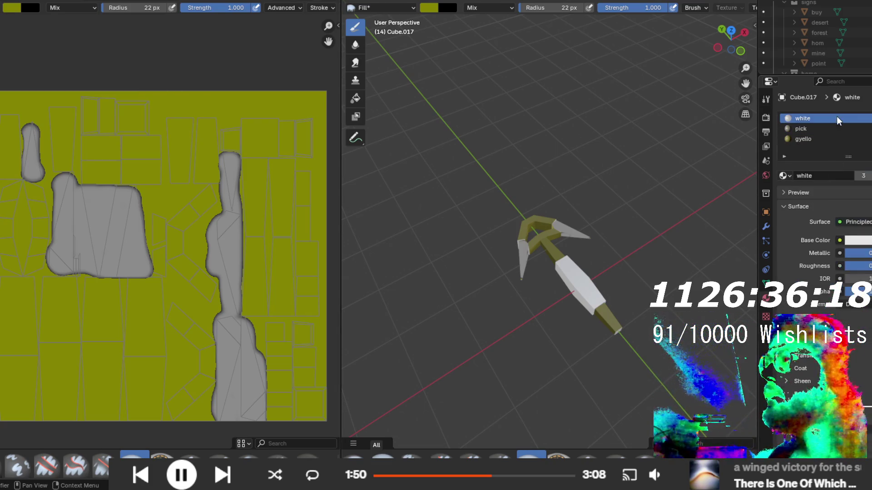
- Remove the gyello material slot so the pick shows only its textured pick material
left_click(803, 128)
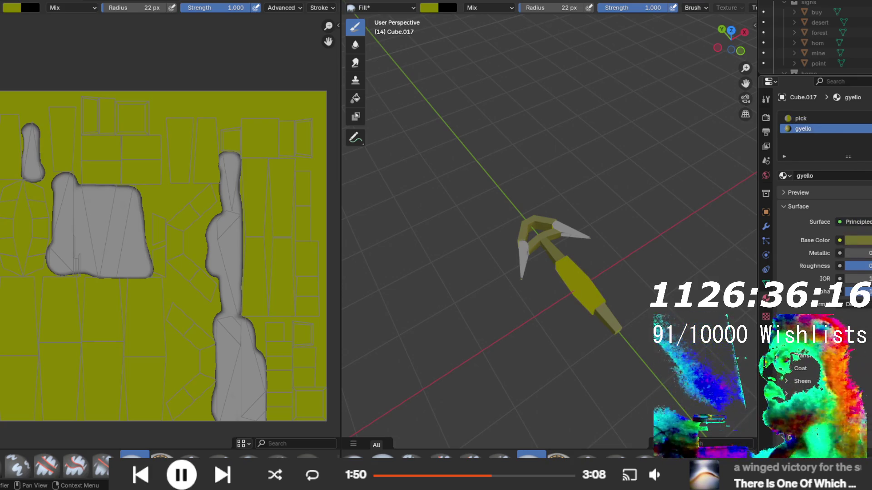
left_click(866, 129)
mouse_move(495, 254)
left_mouse_down()
mouse_move(573, 271)
mouse_move(616, 216)
mouse_move(521, 295)
mouse_move(398, 212)
mouse_move(417, 143)
mouse_move(603, 201)
mouse_move(543, 312)
mouse_move(445, 292)
mouse_move(483, 298)
mouse_move(514, 256)
mouse_move(499, 311)
mouse_move(436, 247)
mouse_move(518, 294)
mouse_move(524, 282)
mouse_move(512, 255)
mouse_move(499, 307)
mouse_move(483, 272)
left_mouse_up()
left_click_drag(480, 275, 535, 252)
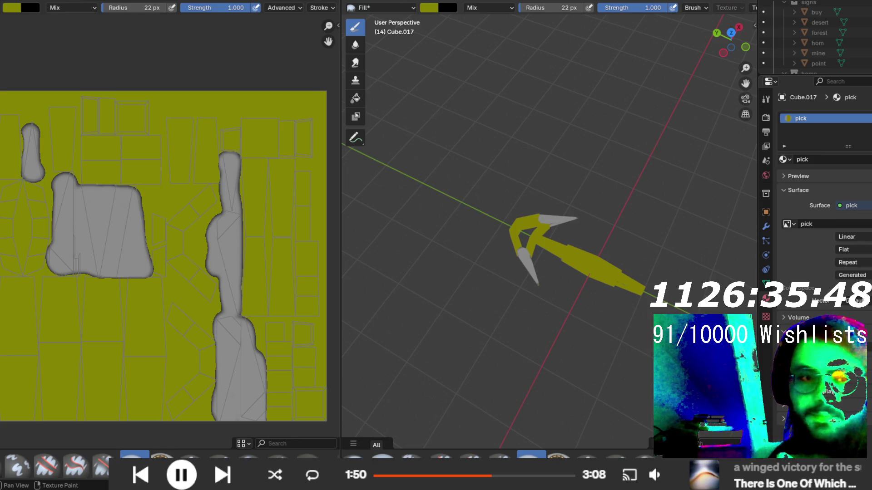
key("alt+i")
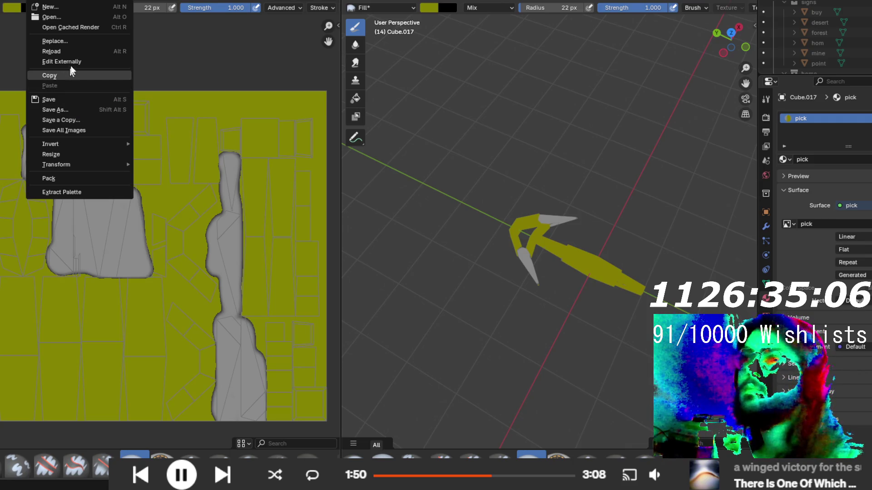
- Save the painted image as pick.png in the models folder, then return to the Layout workspace
left_click(77, 109)
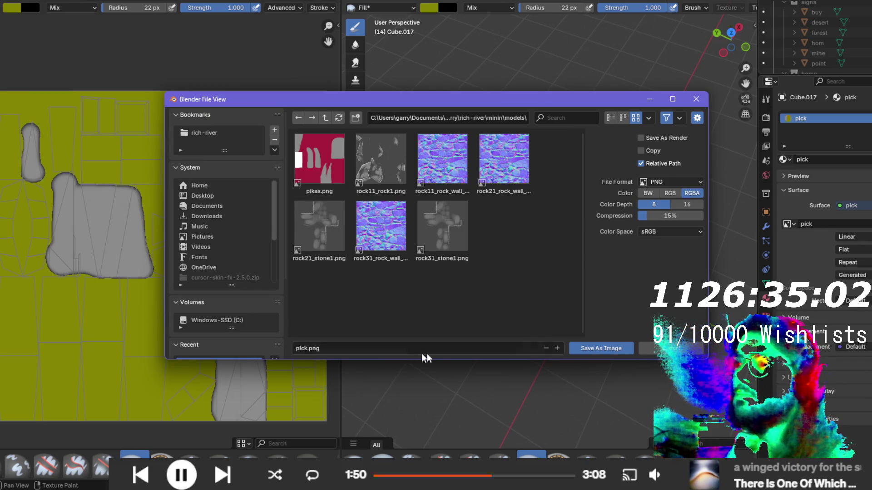
left_click(592, 350)
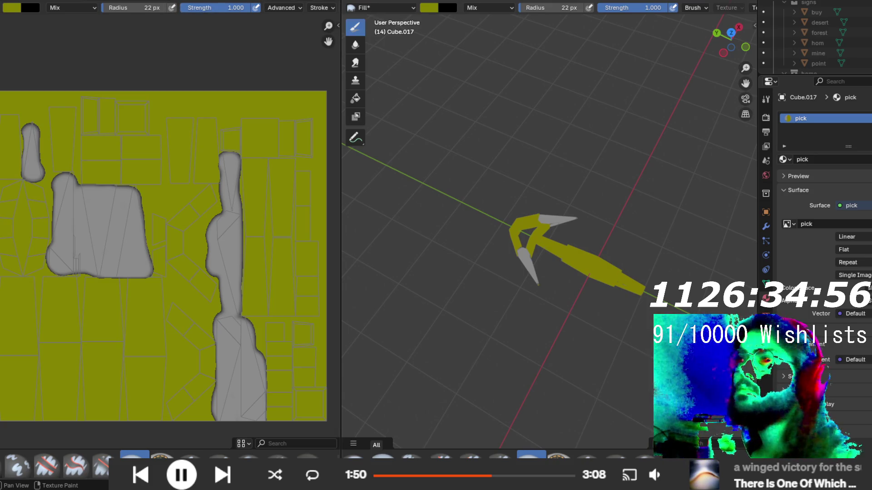
key("ctrl+Page_Up")
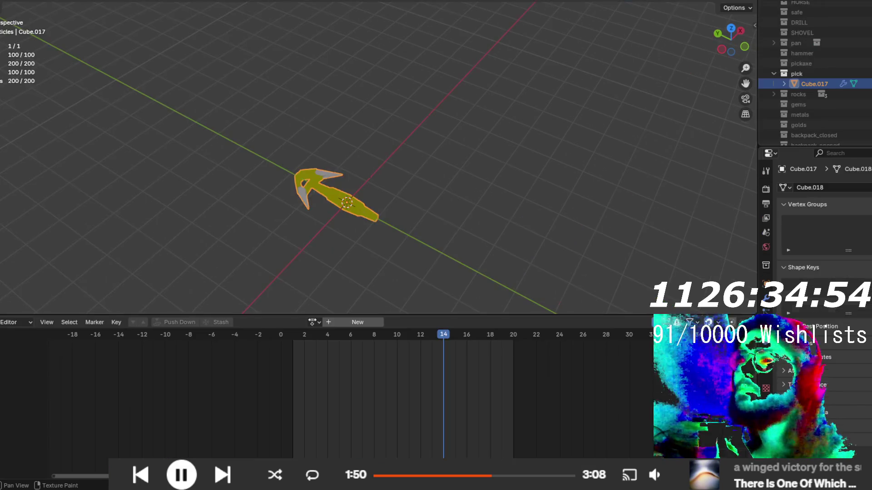
- Start a Wavefront (.obj) export and browse the models folder in the file browser
left_click(9, 1)
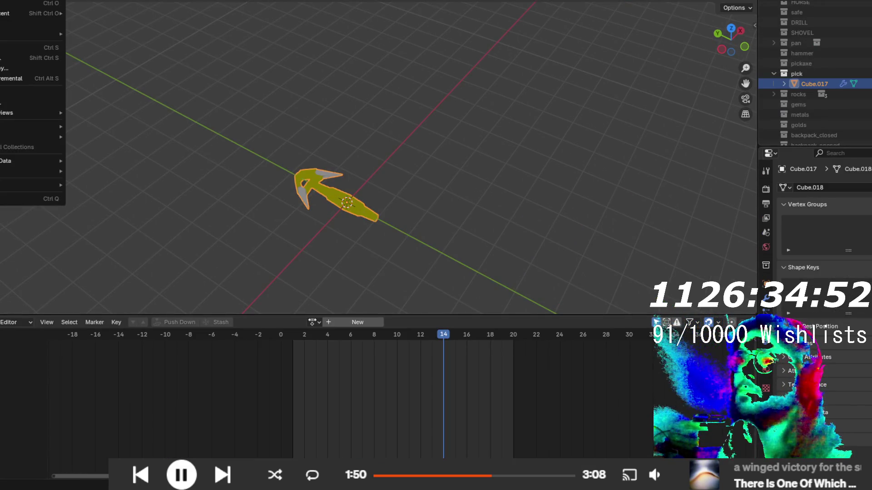
mouse_move(44, 135)
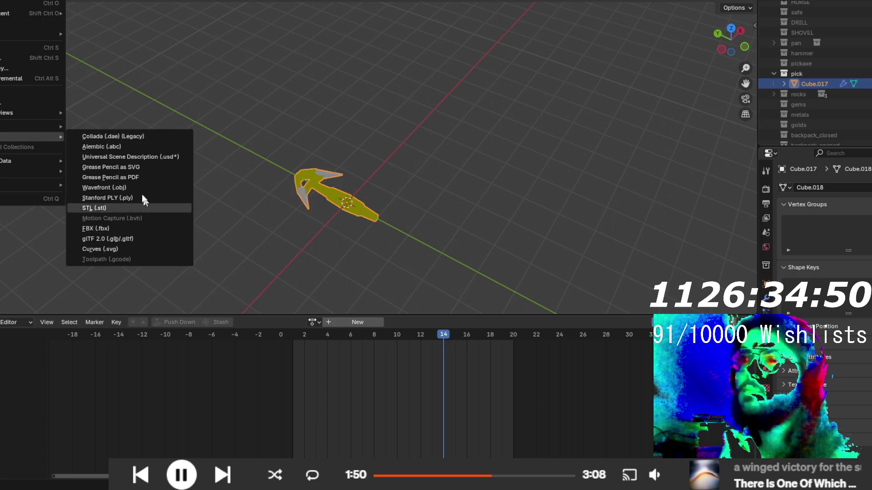
left_click(131, 186)
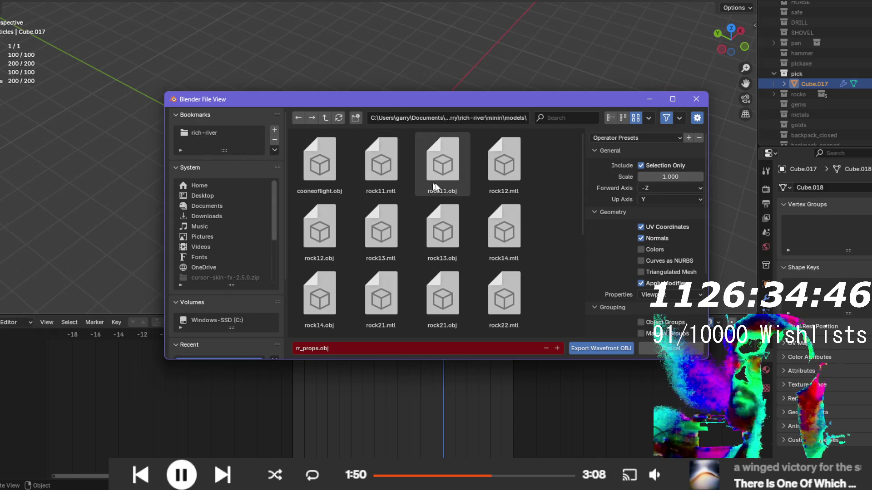
scroll(431, 218, "down", 3)
scroll(424, 240, "down", 5)
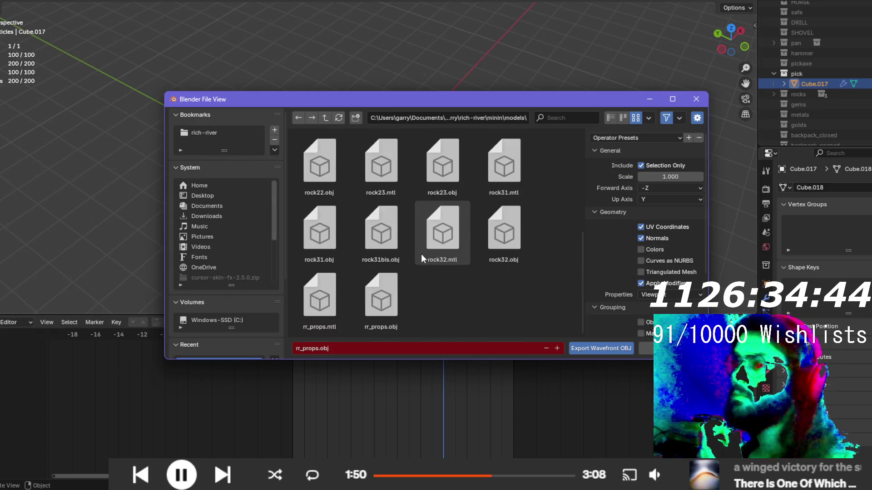
scroll(445, 296, "up", 5)
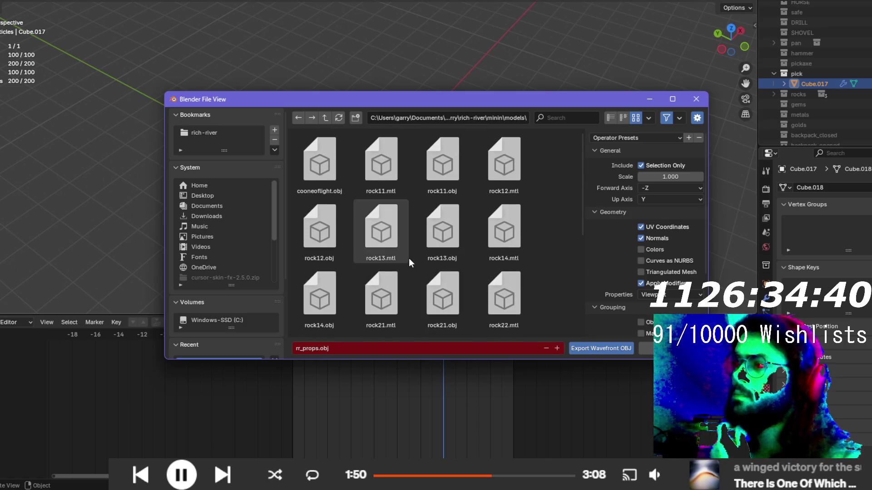
scroll(409, 258, "down", 2)
scroll(409, 261, "down", 2)
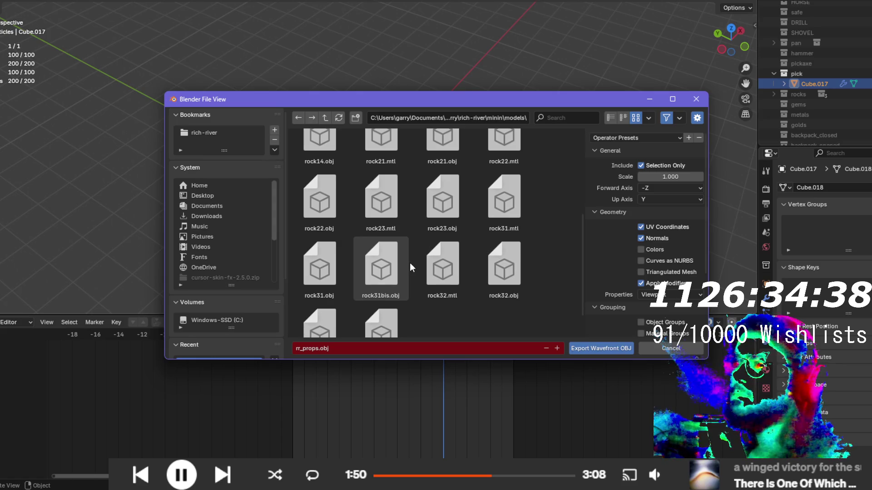
scroll(410, 266, "down", 2)
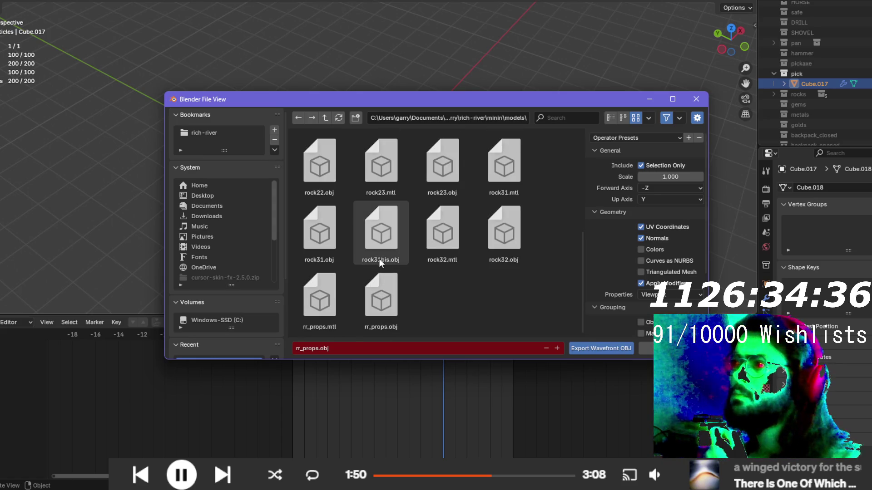
scroll(422, 302, "up", 1)
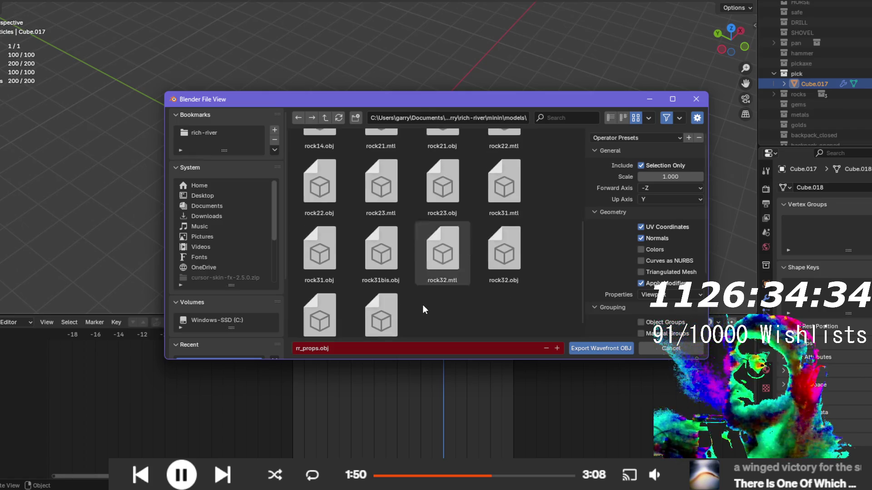
scroll(423, 305, "down", 1)
- Name the export file pick.obj and export the selected pick model
left_click(356, 348)
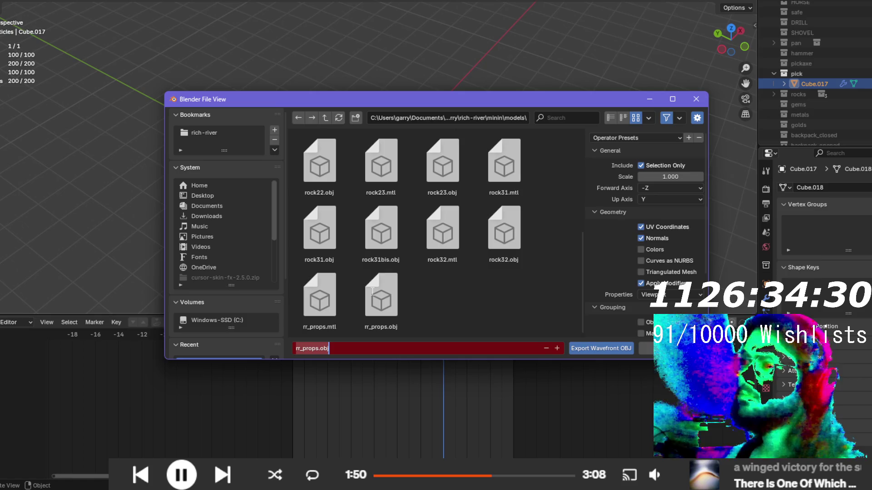
type("pick")
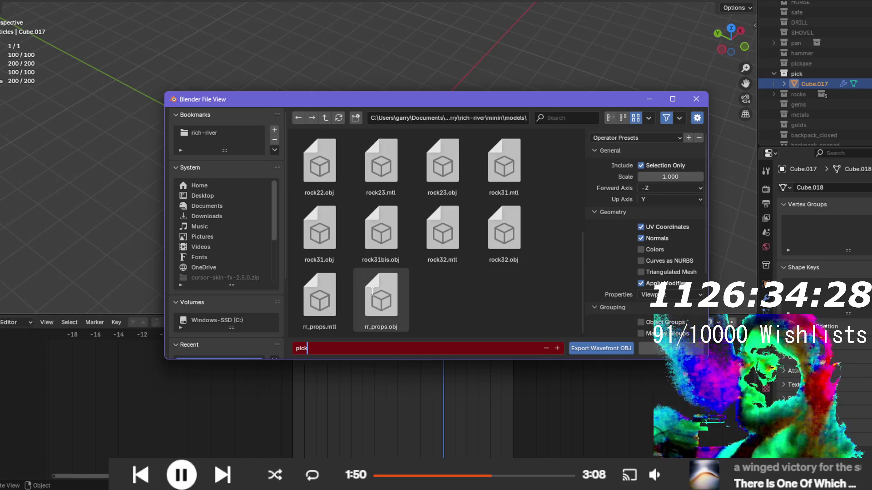
key("Return")
scroll(632, 241, "down", 5)
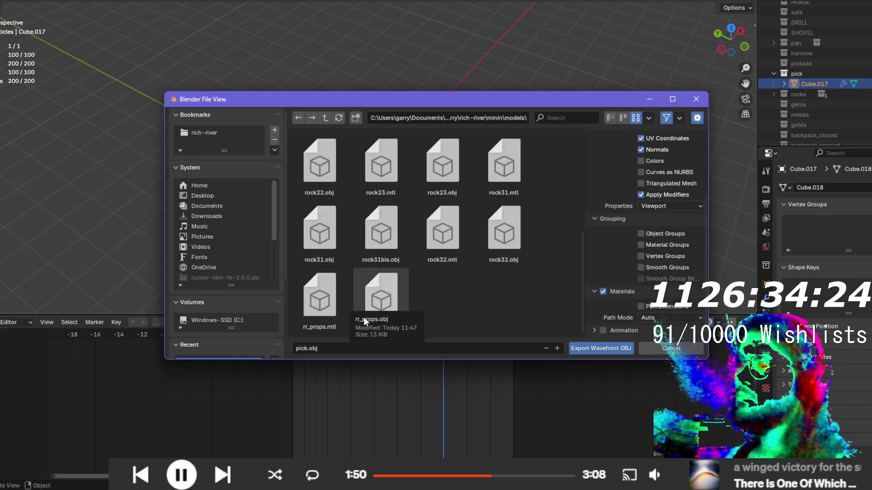
left_click(618, 353)
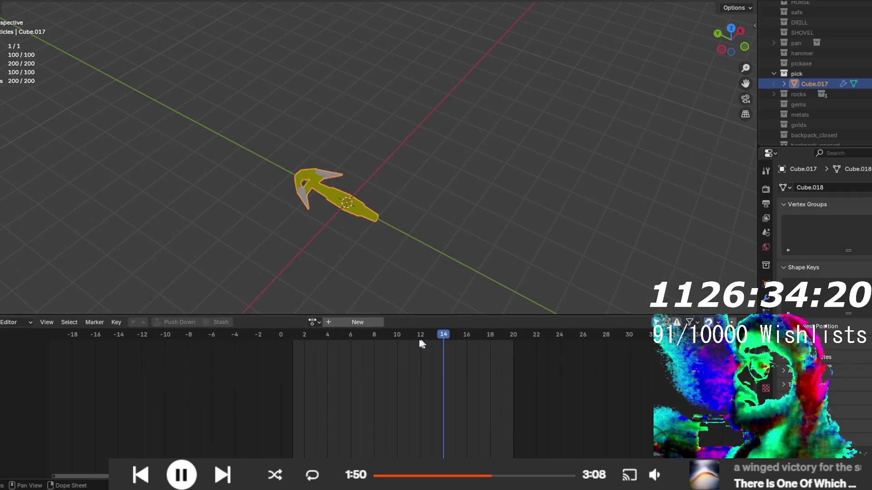
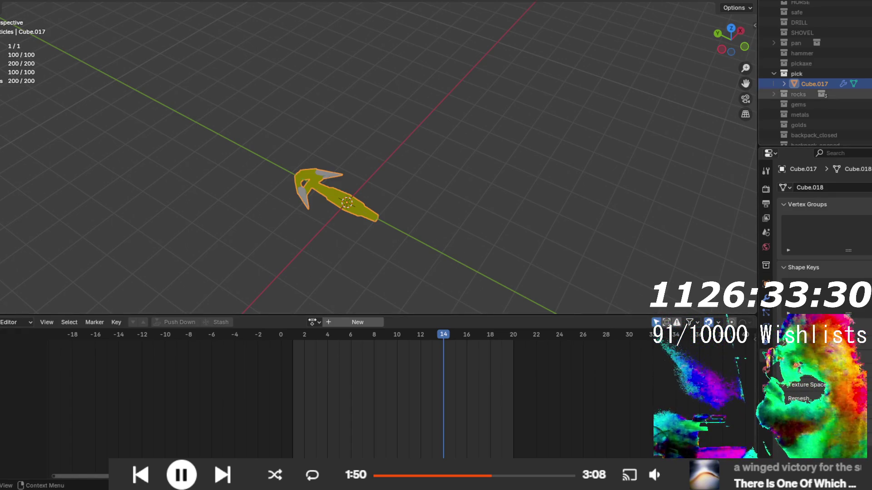
- Hide the pick model, unhide the hammer (Cube.015) and orbit to look down on it
key("h")
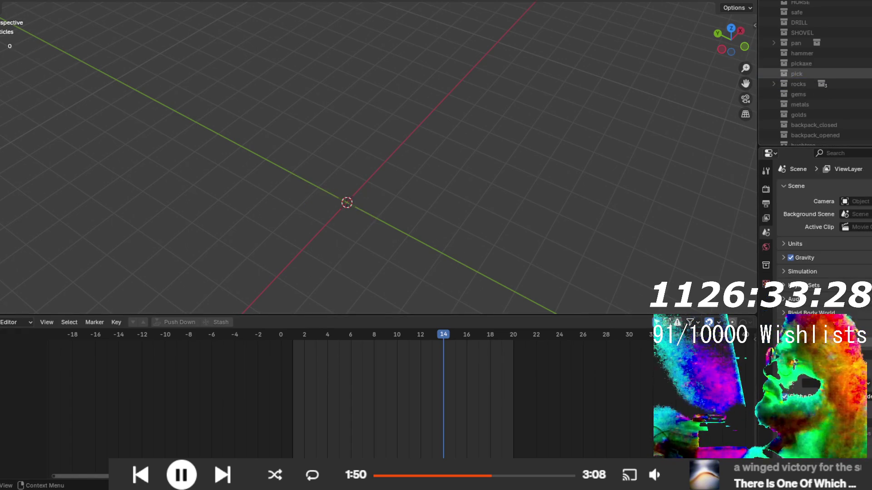
key("Up")
key("Up")
key("Up")
key("alt+h")
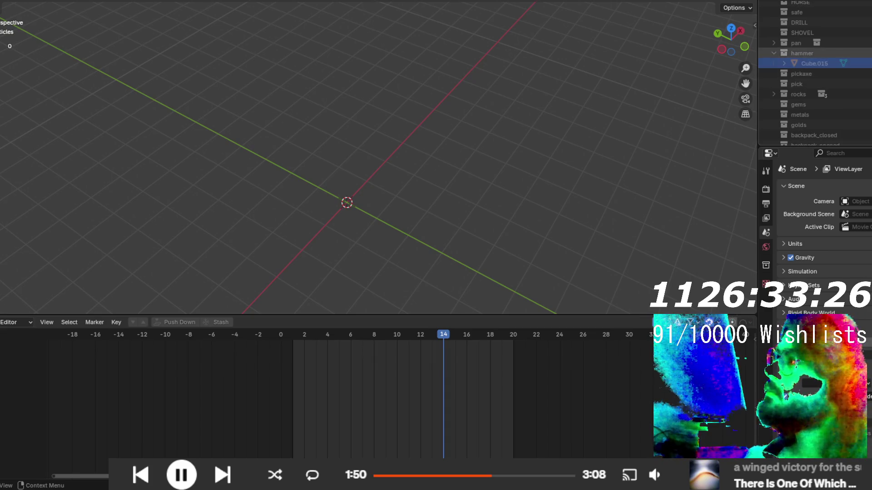
mouse_move(425, 190)
left_mouse_down()
mouse_move(340, 249)
mouse_move(330, 177)
mouse_move(386, 233)
mouse_move(464, 190)
mouse_move(516, 222)
mouse_move(516, 237)
mouse_move(424, 252)
mouse_move(314, 150)
mouse_move(366, 212)
mouse_move(336, 217)
left_mouse_up()
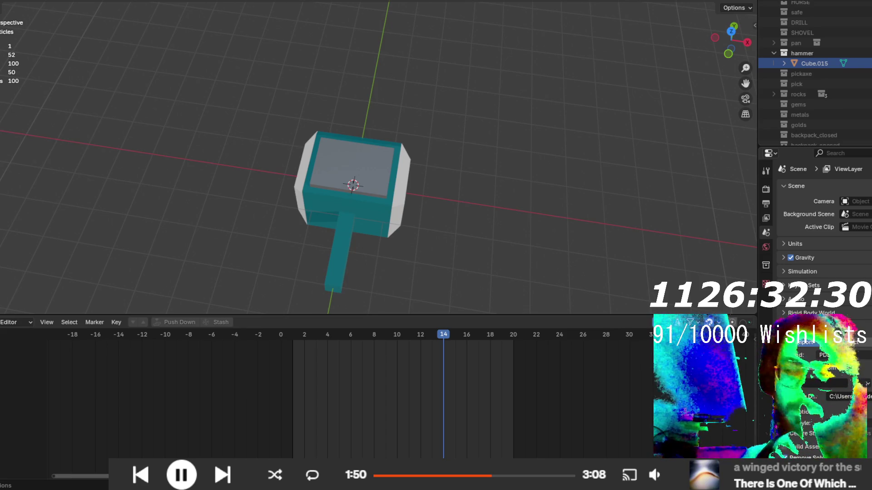
- Select the hammer Cube.015, checking it from a top-down view, then switch to the UV Editing workspace
mouse_move(322, 233)
left_mouse_down()
mouse_move(373, 185)
mouse_move(371, 230)
mouse_move(350, 241)
mouse_move(368, 187)
mouse_move(453, 159)
mouse_move(397, 244)
mouse_move(314, 244)
mouse_move(314, 286)
mouse_move(363, 291)
mouse_move(377, 277)
mouse_move(395, 195)
mouse_move(397, 129)
left_mouse_up()
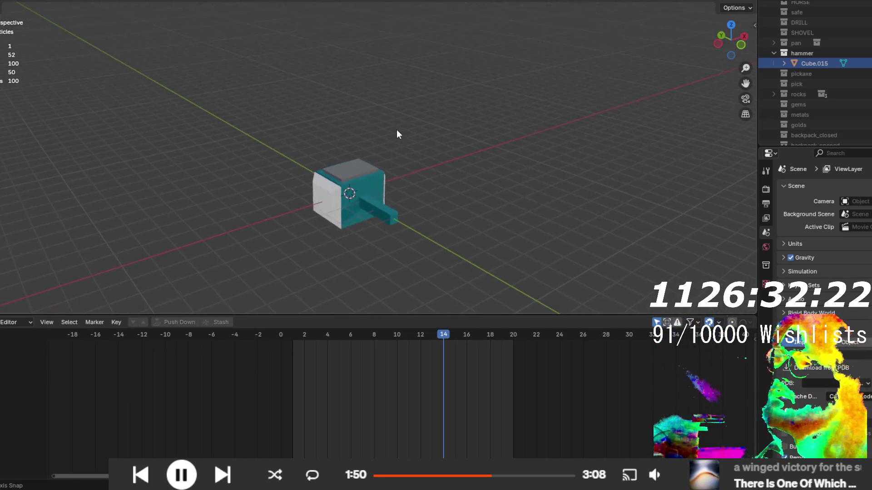
left_click(379, 180)
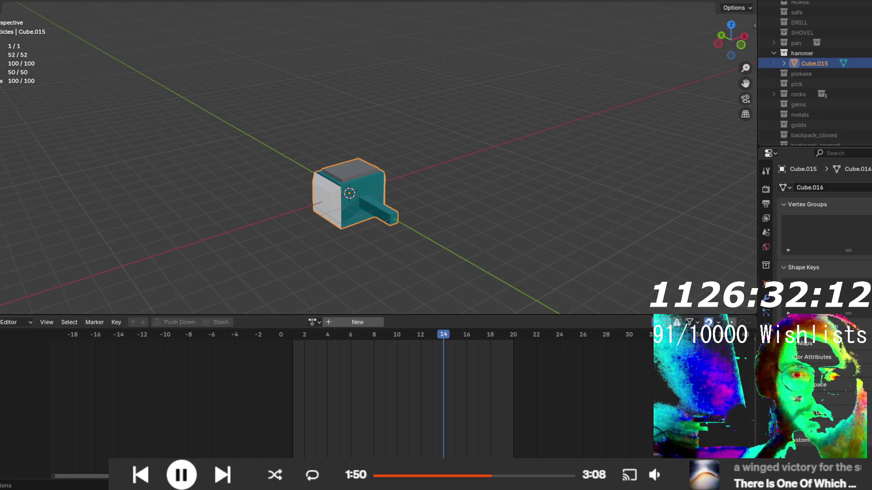
mouse_move(332, 220)
left_mouse_down()
mouse_move(312, 170)
mouse_move(331, 214)
left_mouse_up()
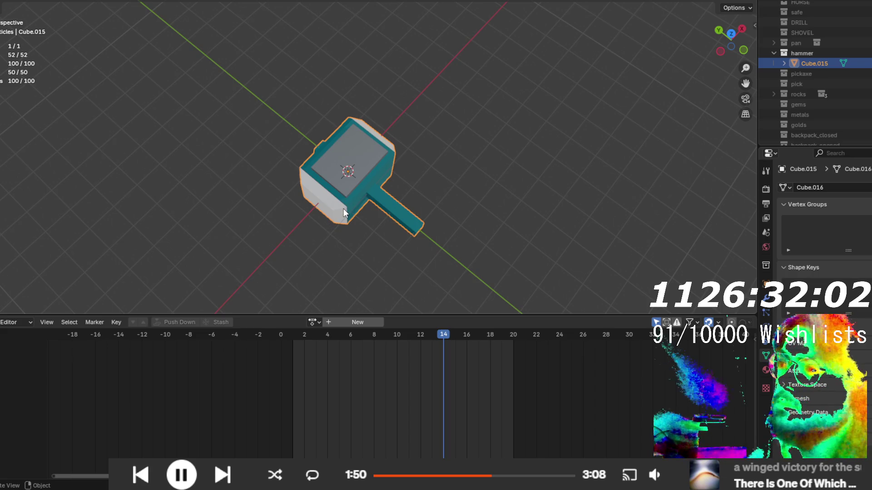
mouse_move(347, 171)
left_mouse_down()
mouse_move(266, 215)
mouse_move(368, 181)
mouse_move(326, 203)
mouse_move(287, 206)
mouse_move(346, 151)
left_mouse_up()
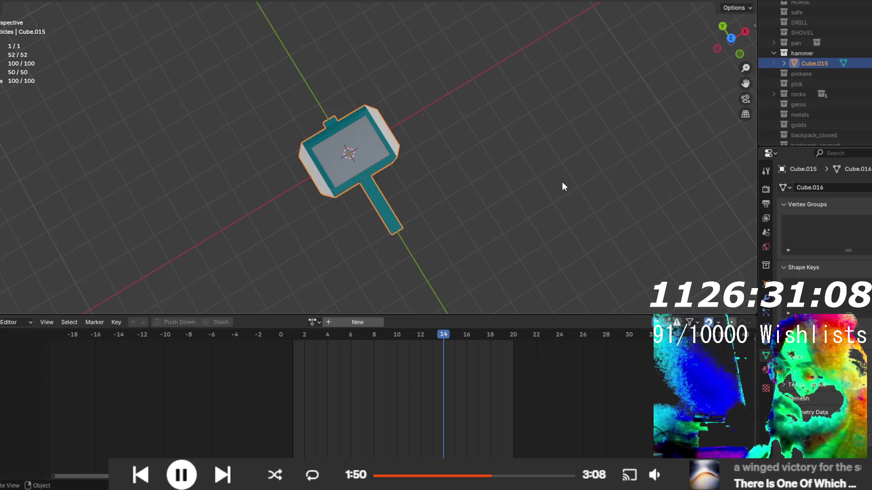
mouse_move(476, 247)
left_mouse_down()
mouse_move(451, 263)
mouse_move(423, 195)
mouse_move(467, 192)
left_mouse_up()
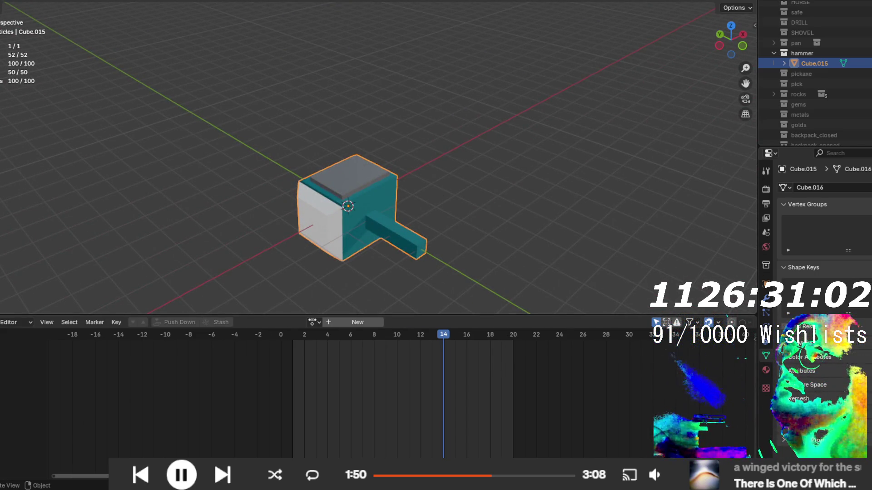
left_click(227, 1)
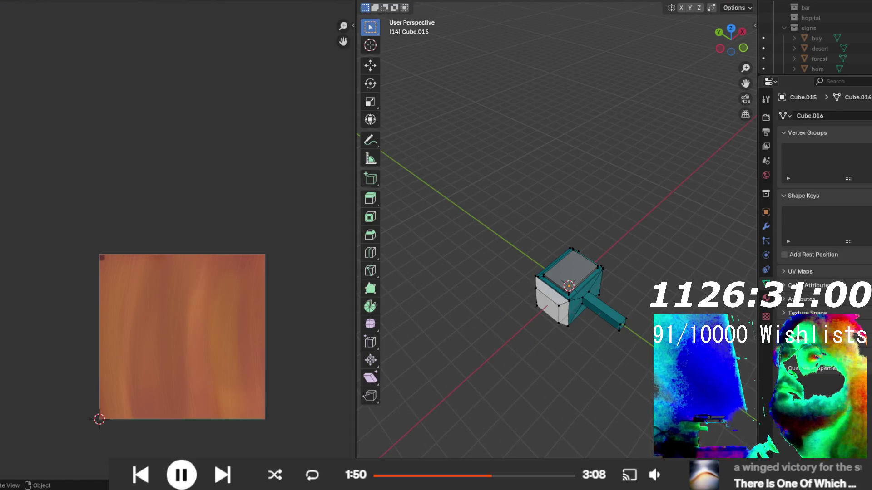
- Select the whole hammer mesh and re-unwrap it with Smart UV Project
key("a")
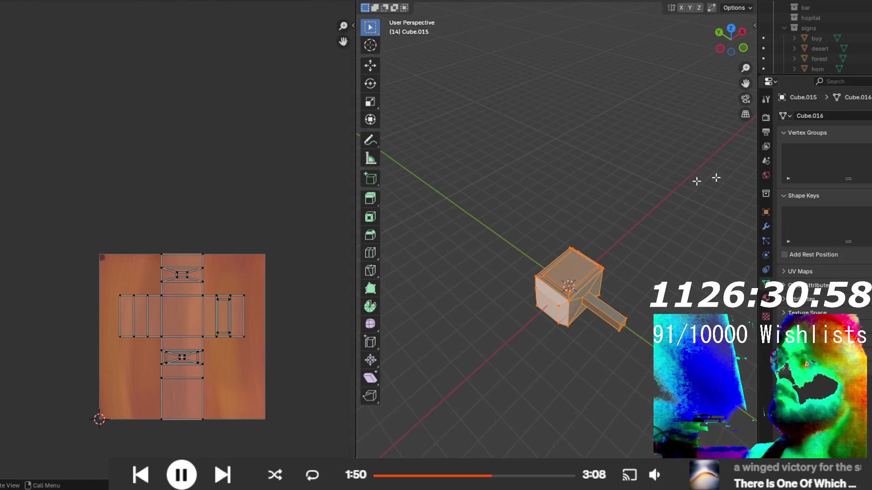
key("u")
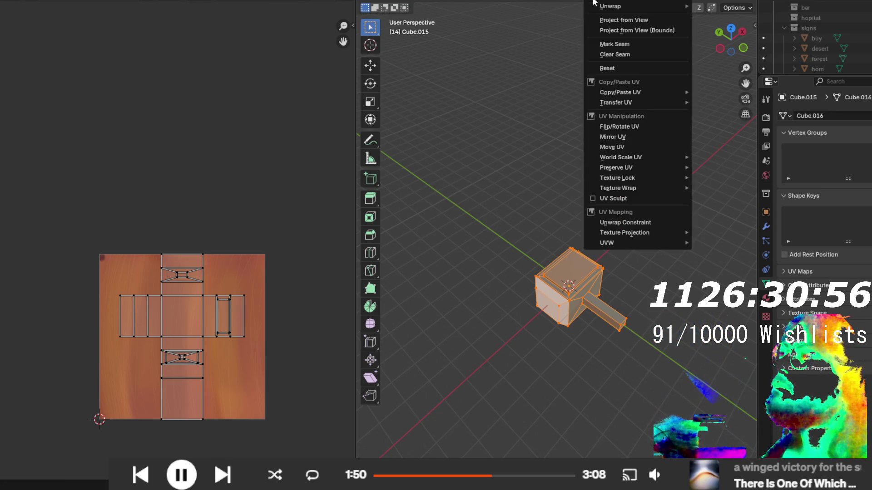
mouse_move(659, 3)
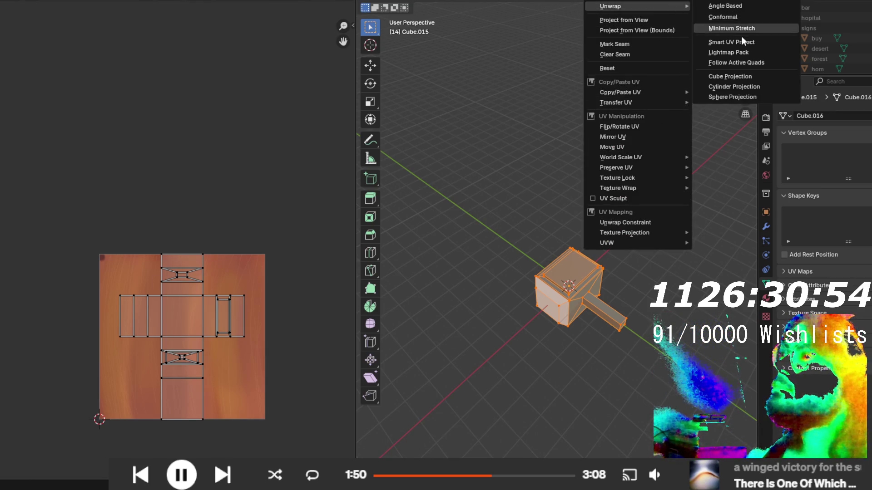
left_click(738, 42)
left_click(728, 145)
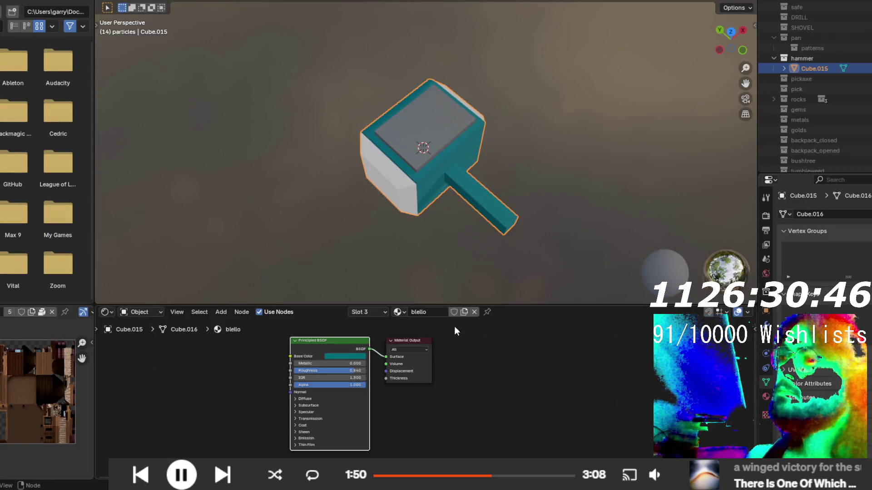
- Make a separate copy of the hammer's material and name it 'hamm'
left_click(464, 311)
left_click(424, 312)
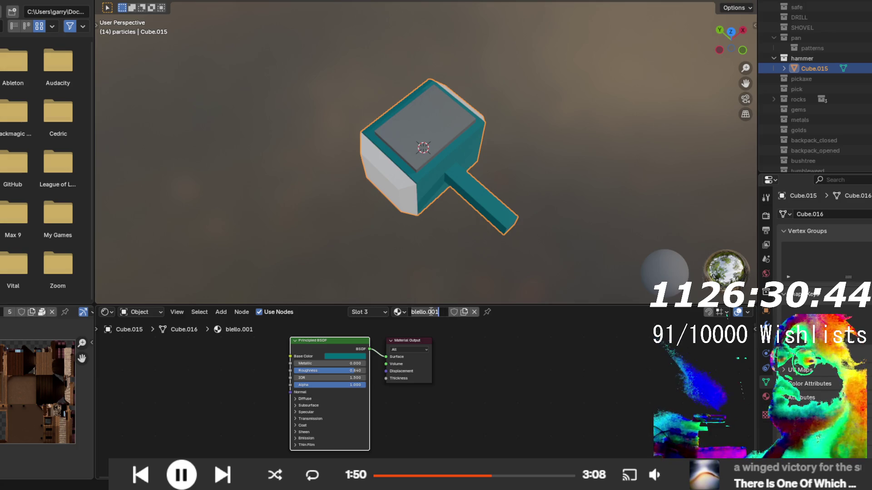
type("hamm")
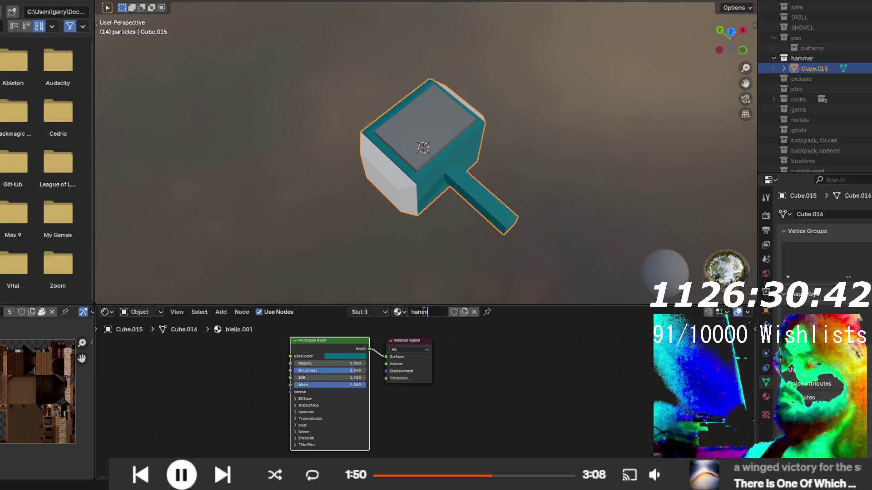
key("Return")
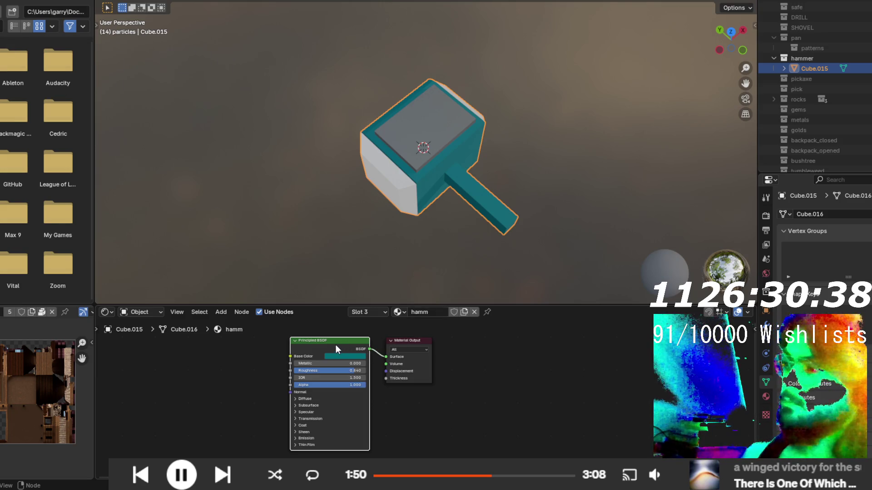
- Add an Image Texture node feeding the surface, with a new image named 'hamma'
key("shift+a")
left_click(176, 351)
type("im")
left_click(211, 371)
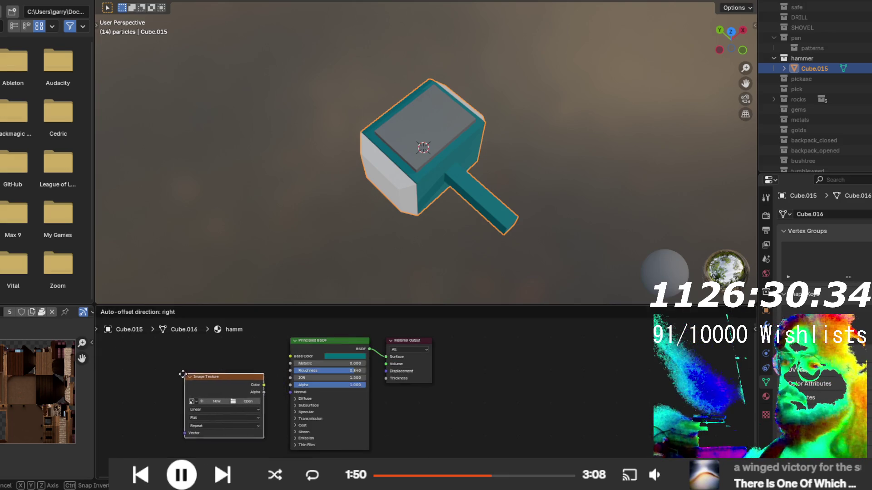
left_click(187, 364)
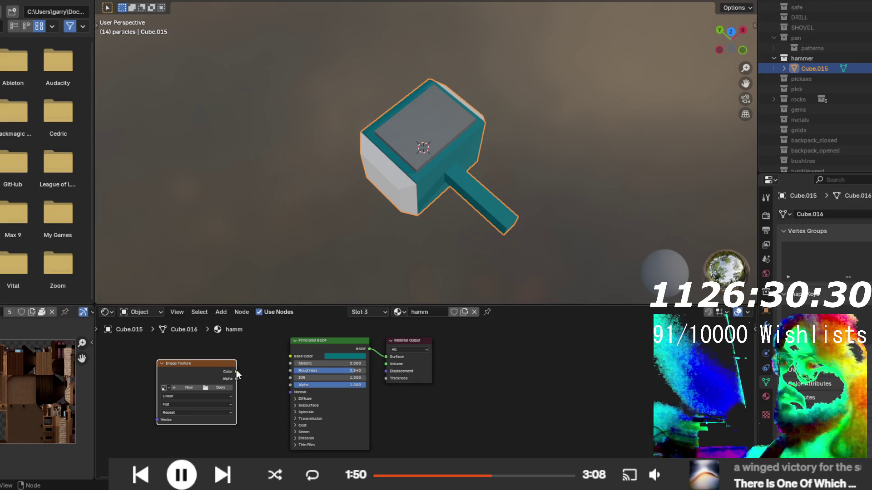
mouse_move(236, 371)
left_mouse_down()
mouse_move(369, 369)
mouse_move(385, 357)
left_mouse_up()
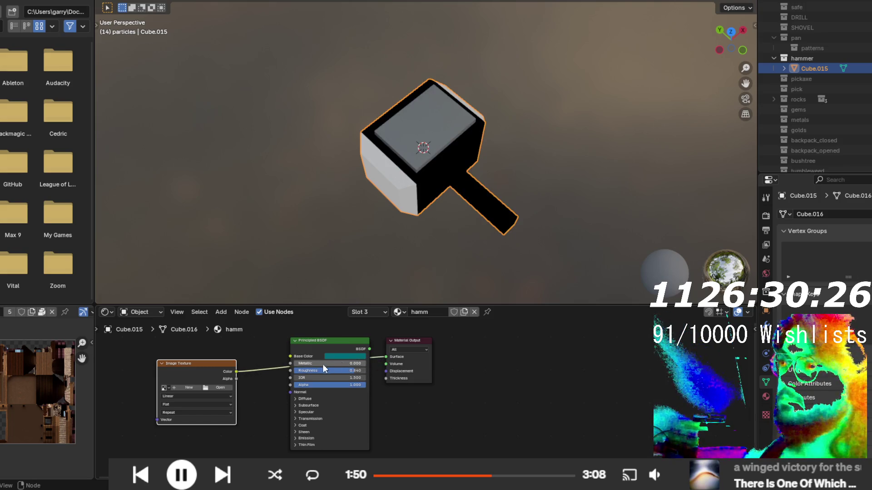
left_click(186, 389)
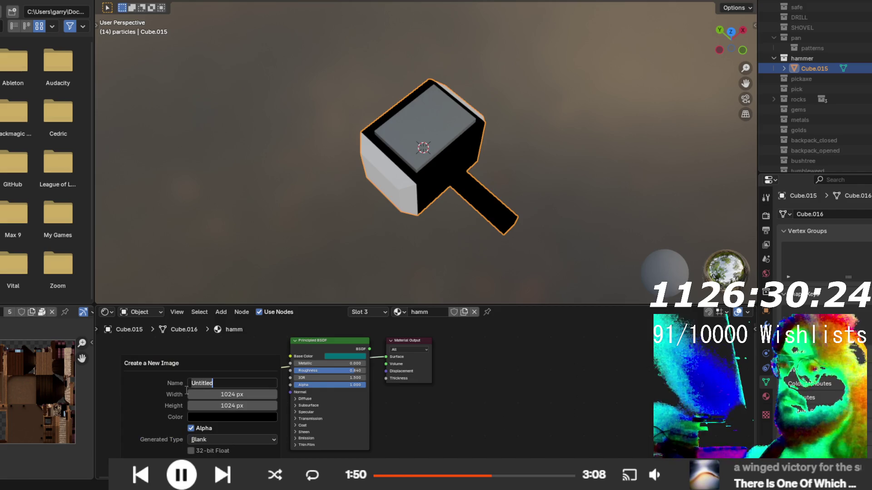
type("hamma")
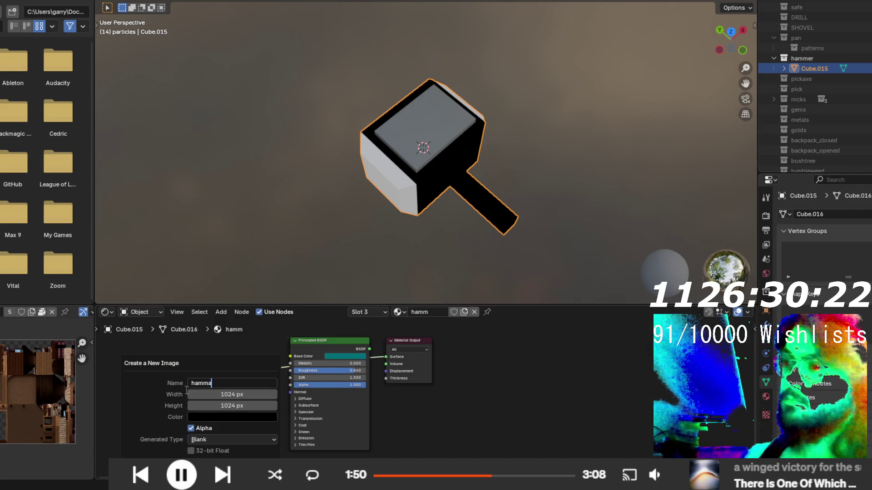
key("Return")
key("Return")
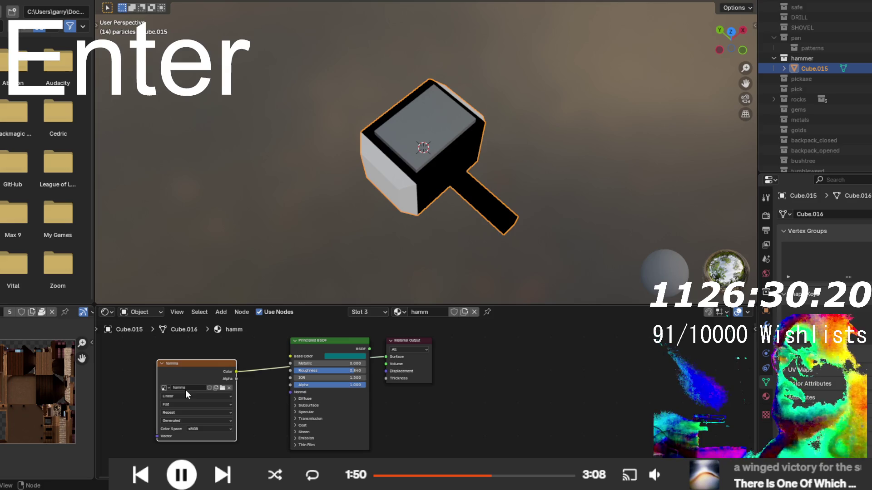
- Switch to the Texture Paint workspace and undo a yellow test stroke on the texture
left_click(255, 9)
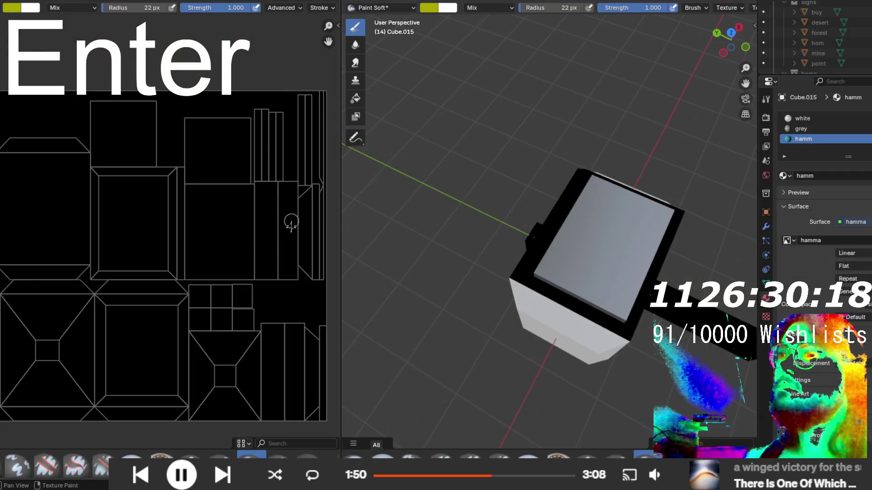
scroll(215, 232, "down", 1)
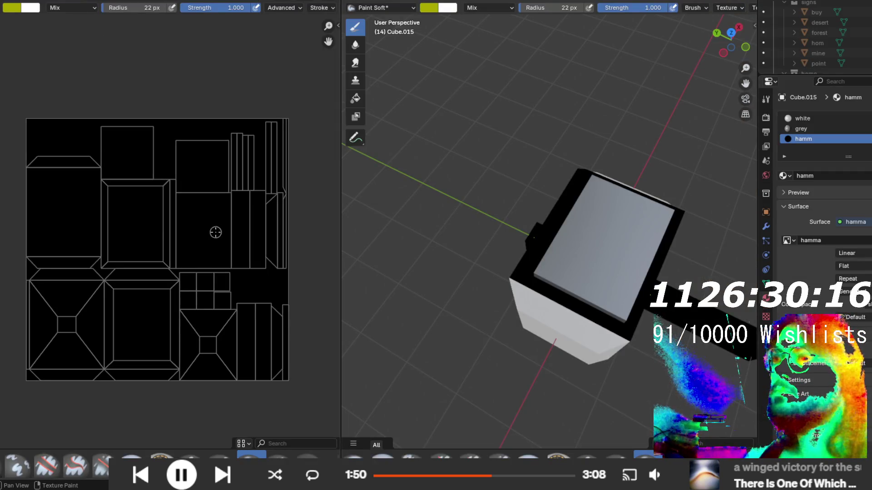
left_click_drag(104, 197, 106, 234)
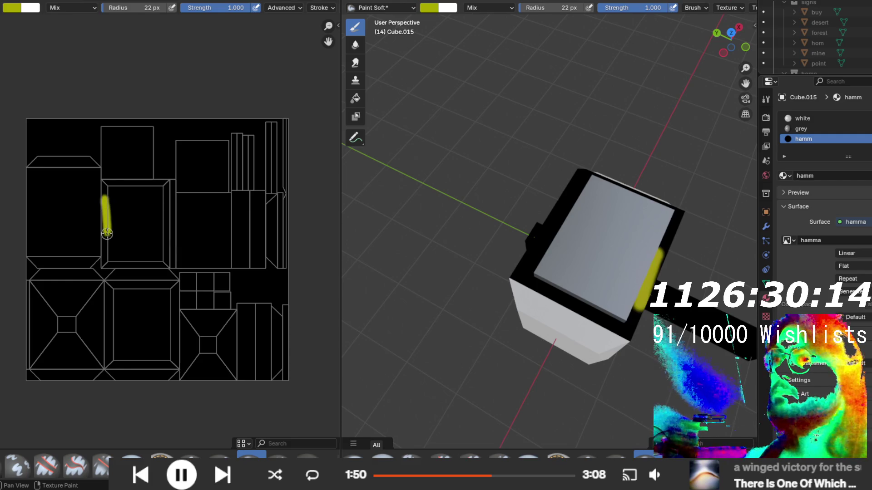
key("ctrl+z")
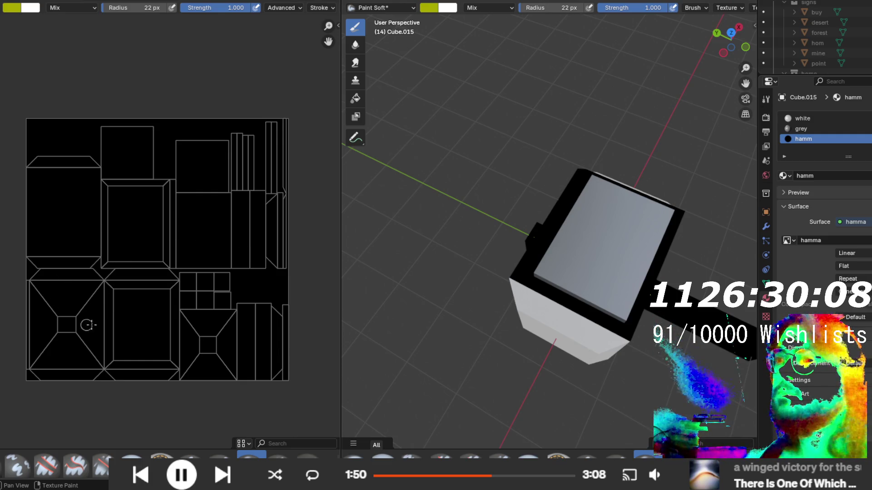
- Paint a trial yellow loop on the texture and undo it, leaving the image blank black
mouse_move(472, 220)
left_mouse_down()
mouse_move(490, 214)
mouse_move(453, 193)
mouse_move(551, 247)
mouse_move(579, 324)
mouse_move(619, 309)
mouse_move(586, 318)
left_mouse_up()
mouse_move(74, 298)
left_mouse_down()
mouse_move(100, 341)
mouse_move(81, 295)
left_mouse_up()
mouse_move(465, 247)
left_mouse_down()
mouse_move(454, 174)
mouse_move(460, 107)
left_mouse_up()
key("ctrl+z")
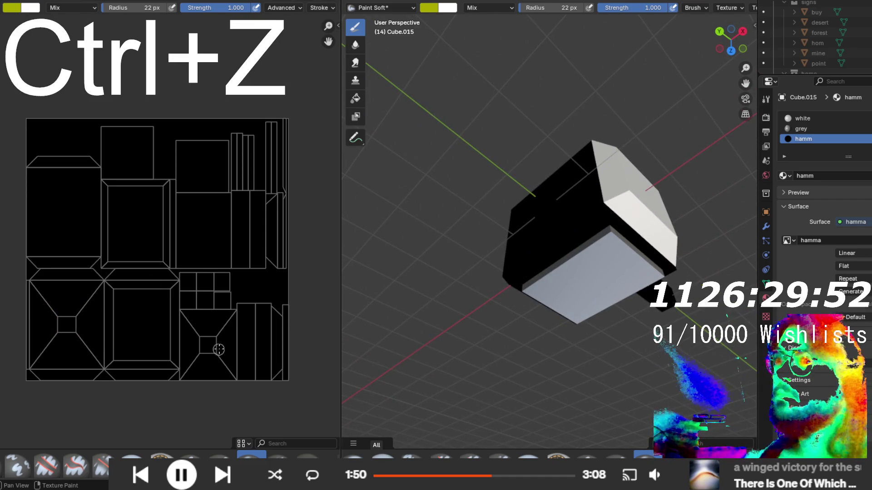
scroll(191, 218, "down", 2)
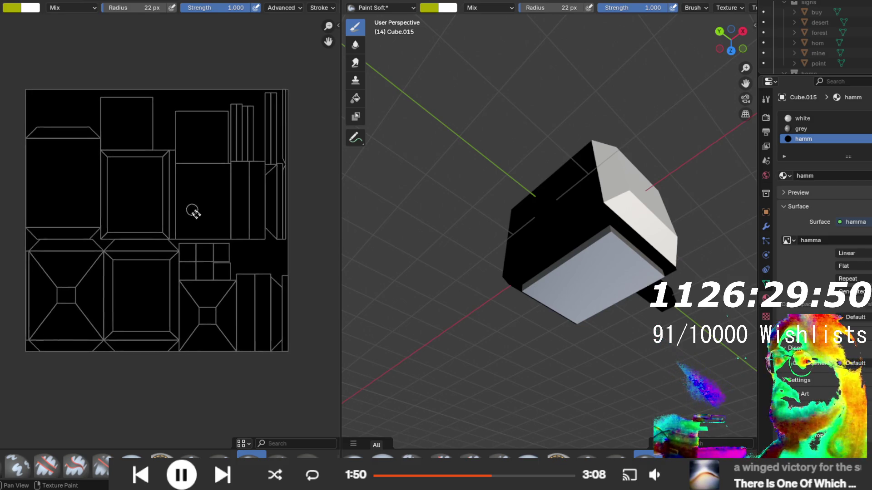
- Paint yellow X marks on the texture, including a second X on the lower UV island
scroll(193, 210, "up", 3)
scroll(193, 211, "left", 2)
mouse_move(162, 226)
left_mouse_down()
mouse_move(178, 266)
mouse_move(190, 223)
left_mouse_up()
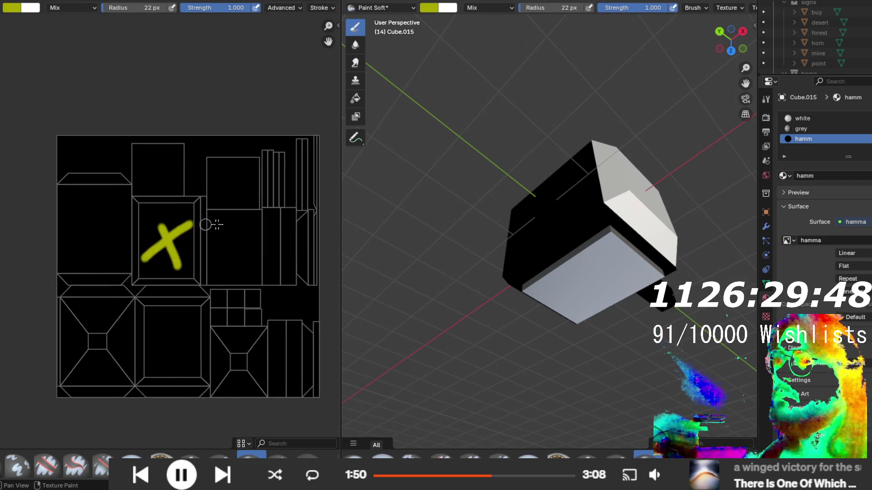
left_click_drag(589, 223, 563, 297)
mouse_move(164, 330)
left_mouse_down()
mouse_move(185, 363)
mouse_move(162, 363)
left_mouse_up()
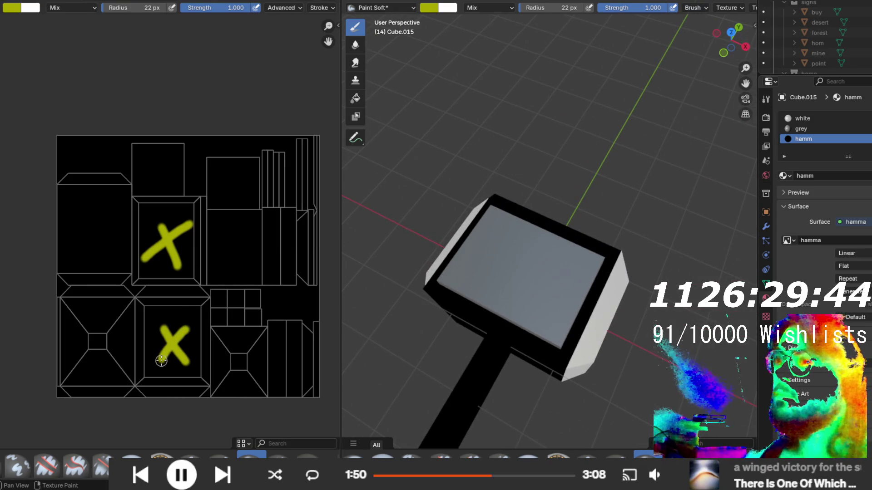
mouse_move(530, 318)
left_mouse_down()
mouse_move(658, 210)
mouse_move(516, 253)
mouse_move(525, 275)
left_mouse_up()
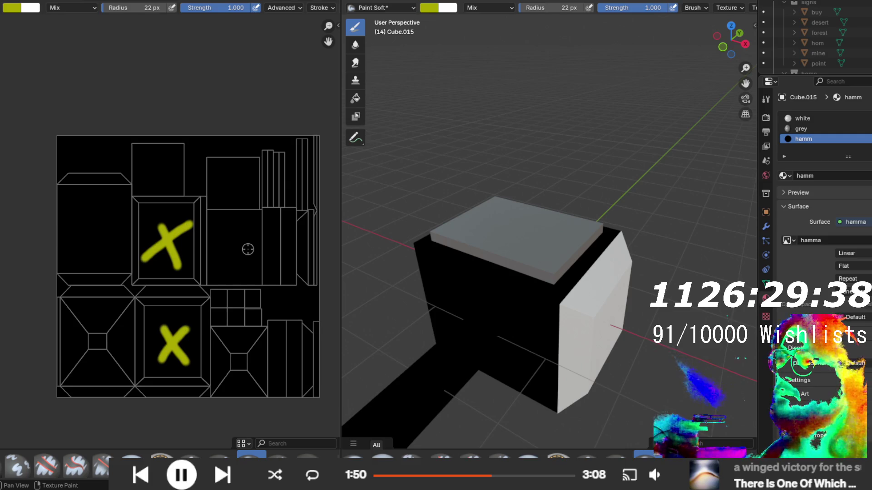
- Add short yellow dashes, including one on the upper-right island, and undo the stray diagonal stroke
left_click_drag(229, 236, 247, 261)
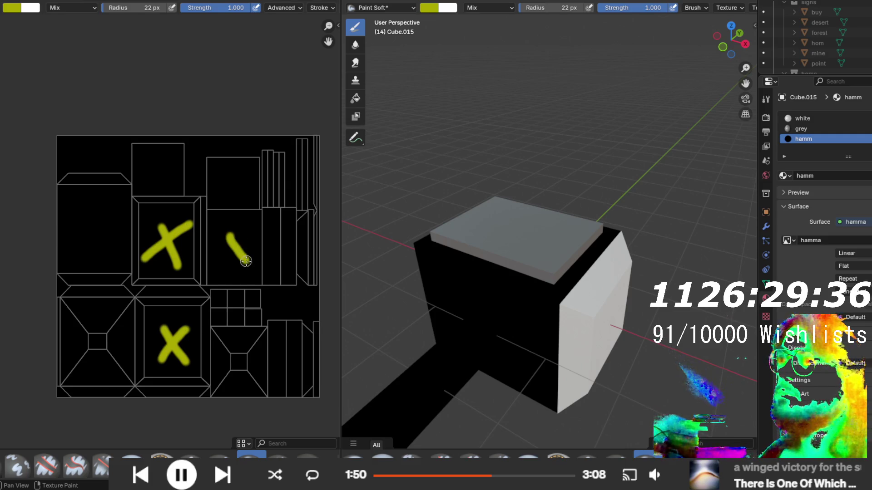
mouse_move(502, 286)
left_mouse_down()
mouse_move(739, 208)
mouse_move(492, 132)
mouse_move(595, 189)
mouse_move(576, 250)
mouse_move(615, 285)
mouse_move(545, 254)
left_mouse_up()
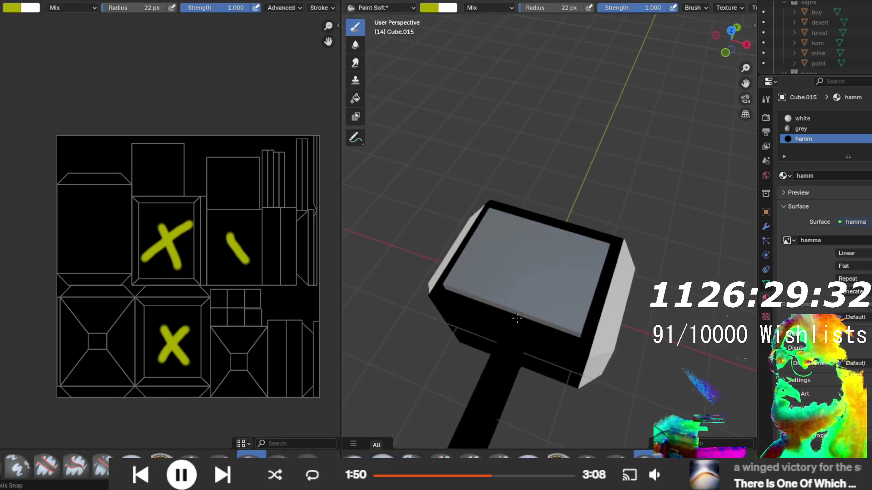
left_click_drag(217, 169, 245, 193)
mouse_move(576, 342)
left_mouse_down()
mouse_move(647, 218)
mouse_move(636, 113)
mouse_move(484, 174)
mouse_move(451, 311)
mouse_move(608, 317)
mouse_move(572, 236)
mouse_move(604, 267)
mouse_move(613, 308)
mouse_move(578, 298)
mouse_move(516, 253)
mouse_move(534, 280)
left_mouse_up()
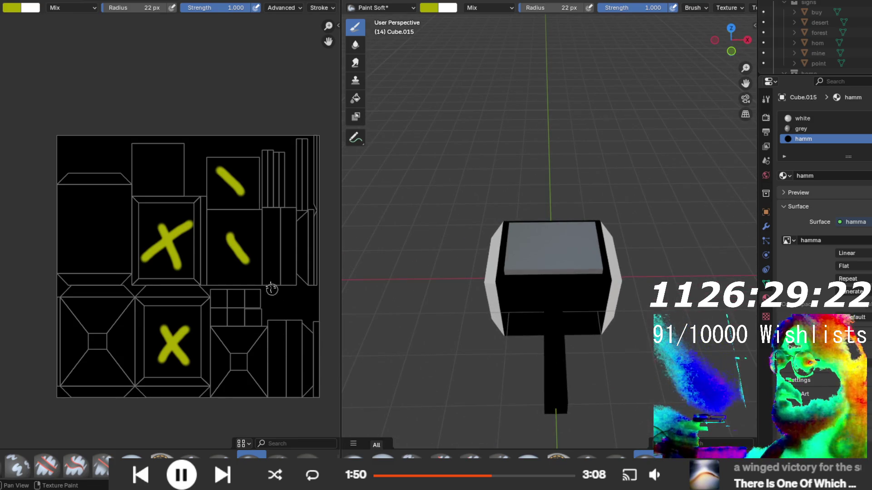
left_click_drag(269, 258, 288, 237)
left_click_drag(522, 236, 600, 205)
key("ctrl+z")
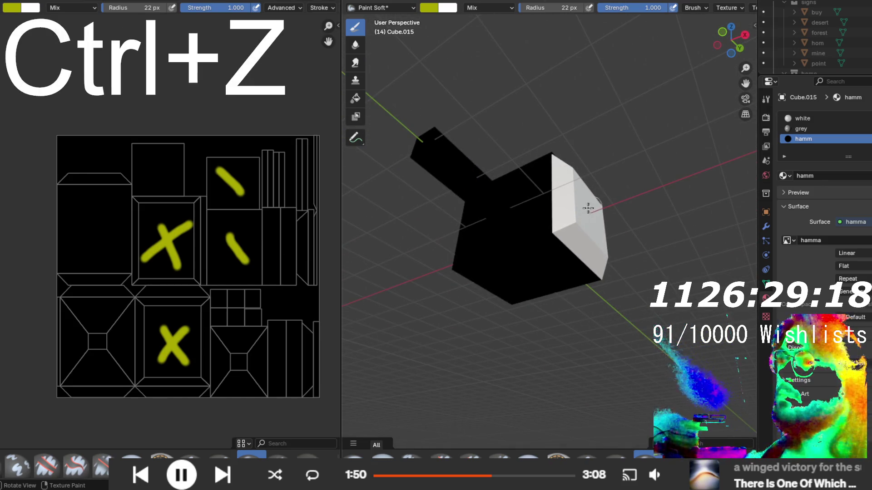
mouse_move(450, 221)
left_mouse_down()
mouse_move(483, 253)
mouse_move(498, 363)
left_mouse_up()
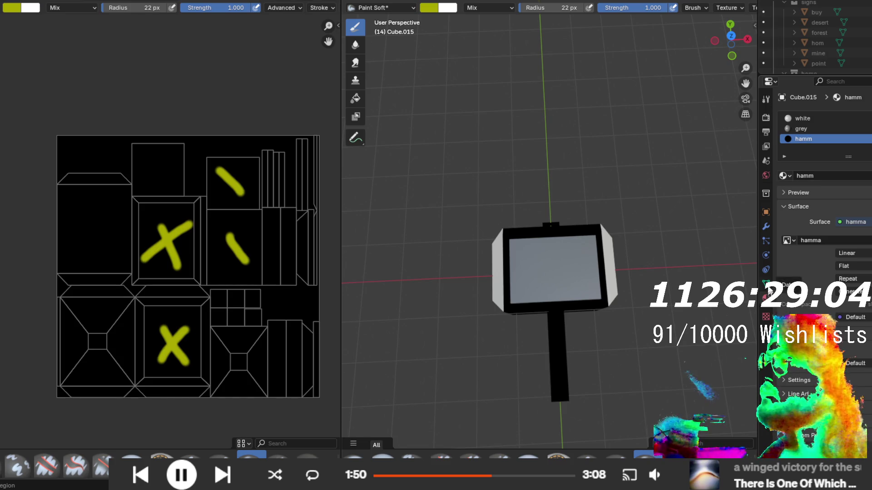
left_click(766, 99)
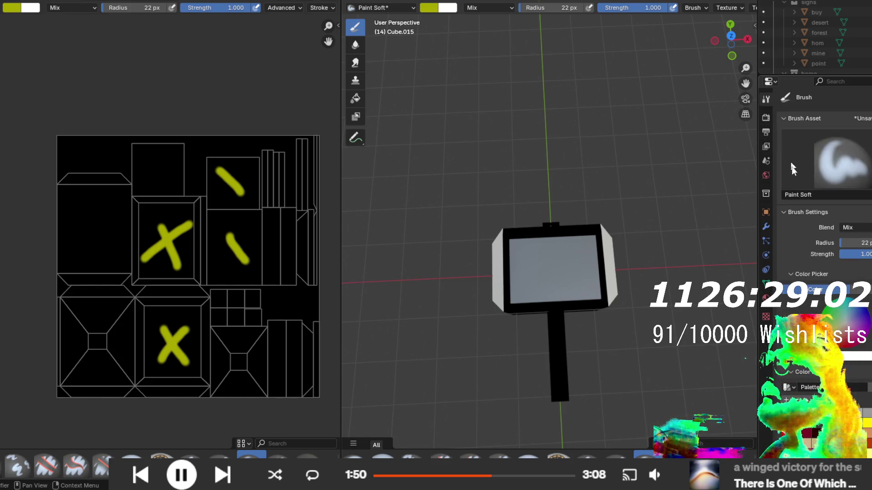
- Pick teal and flood the hamma texture with the Fill brush, refilling it in darker teal
left_click(838, 329)
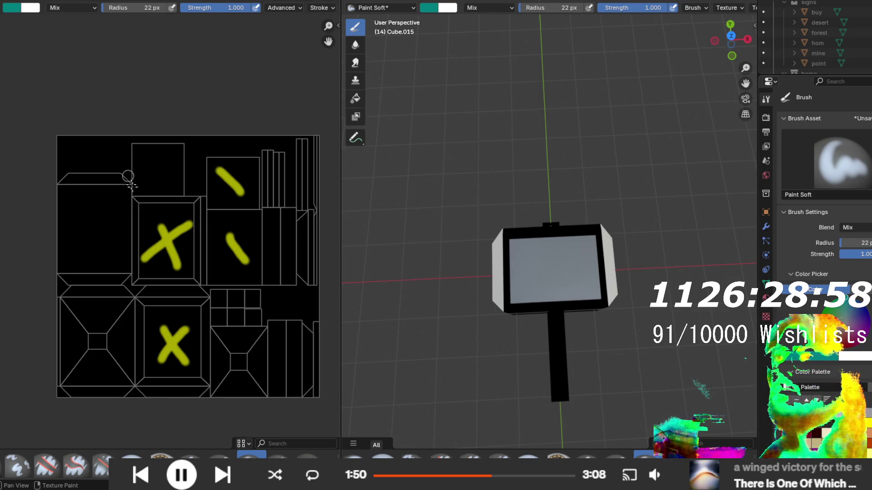
left_click(132, 455)
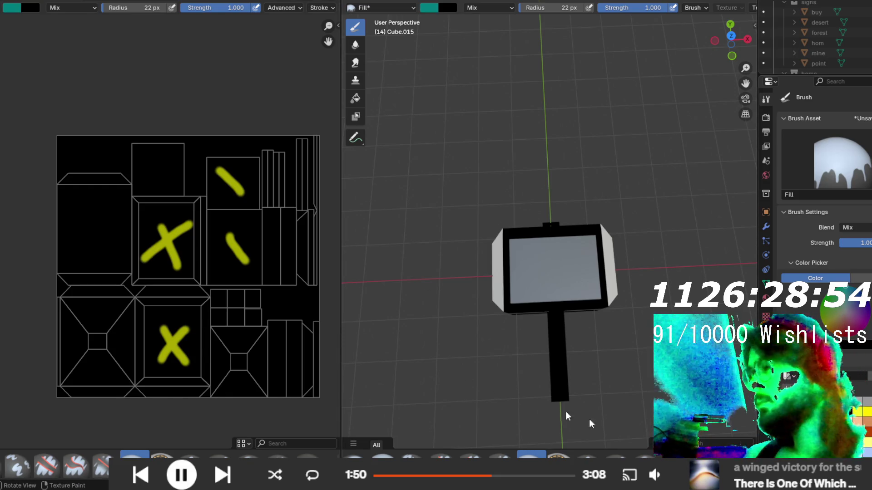
left_click(222, 306)
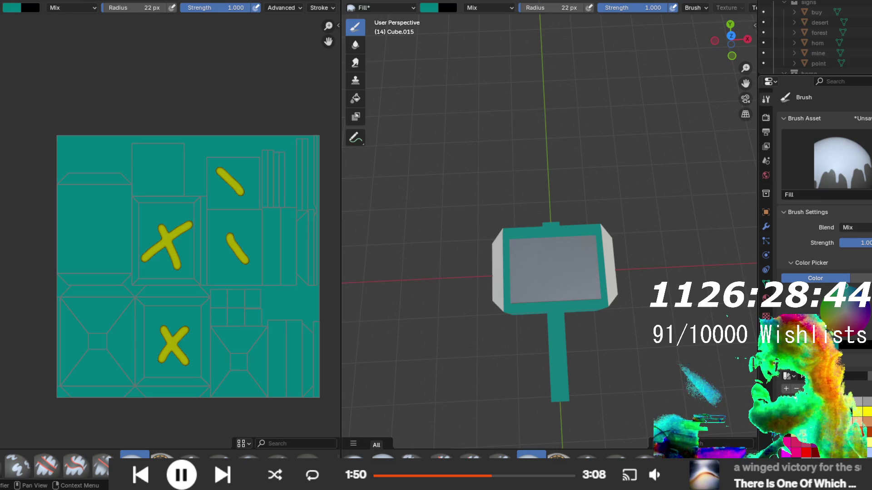
left_click(295, 282)
mouse_move(517, 301)
left_mouse_down()
mouse_move(580, 240)
mouse_move(621, 304)
mouse_move(531, 321)
mouse_move(535, 273)
left_mouse_up()
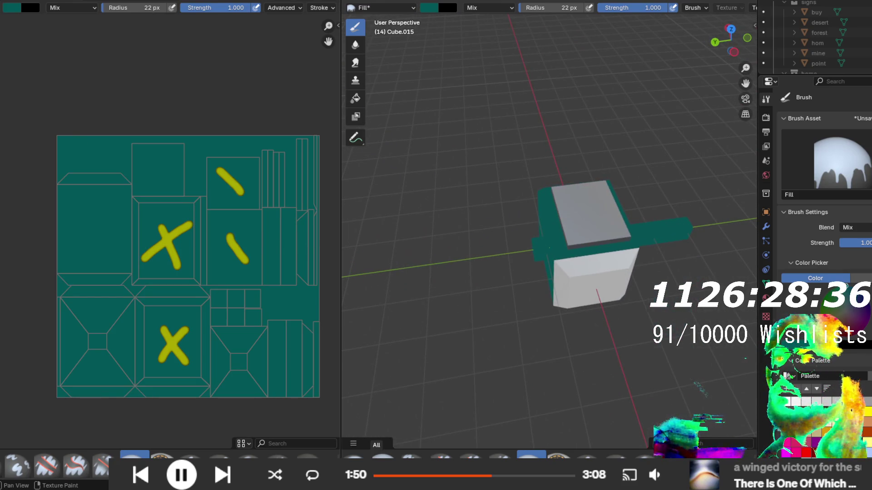
- Return to the Paint Soft brush in grey and delete the unused, white and grey material slots
left_click(251, 466)
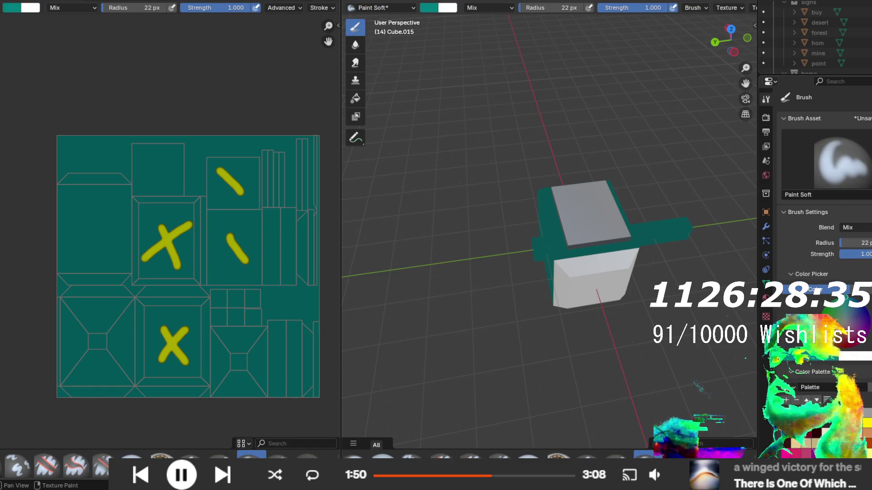
left_click(867, 414)
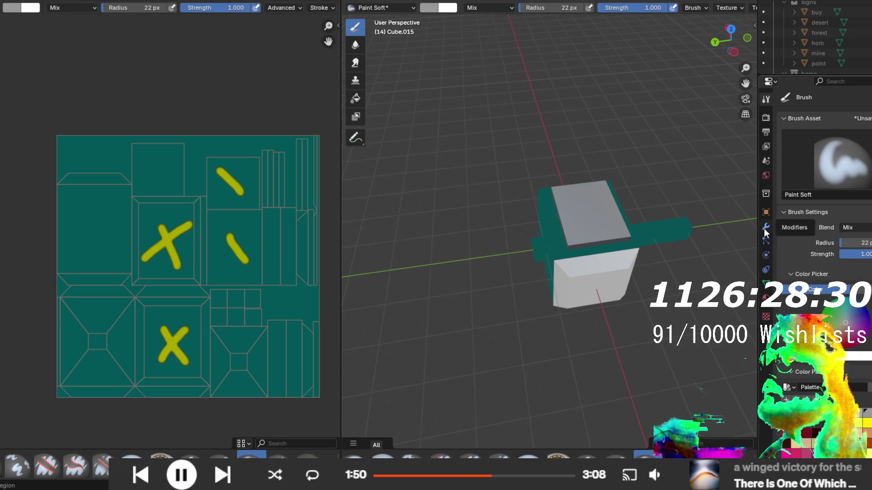
left_click(766, 297)
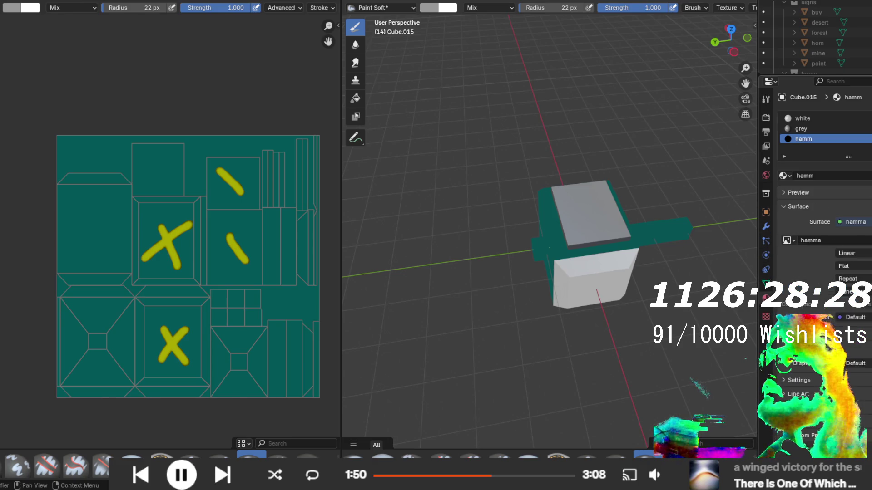
left_click(802, 118)
left_click(868, 128)
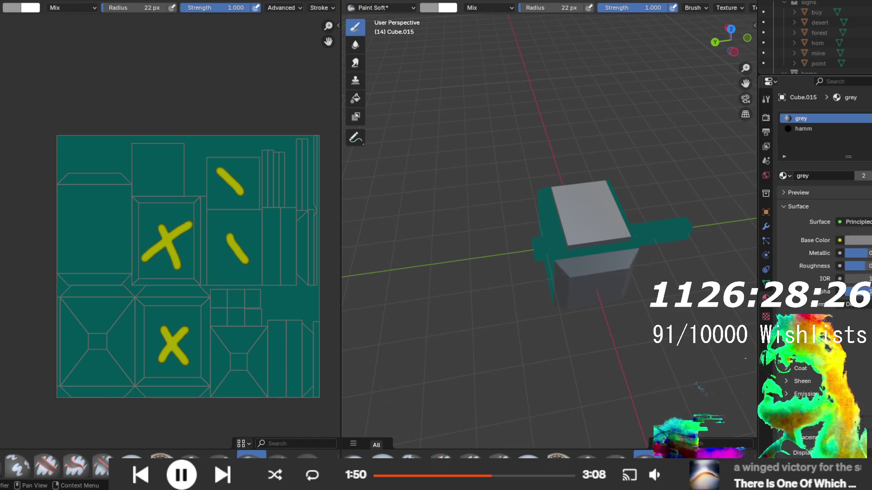
left_click(868, 129)
mouse_move(526, 234)
left_mouse_down()
mouse_move(458, 287)
mouse_move(449, 253)
mouse_move(364, 272)
mouse_move(348, 249)
mouse_move(383, 241)
left_mouse_up()
mouse_move(328, 225)
left_mouse_down()
mouse_move(545, 263)
mouse_move(467, 132)
mouse_move(357, 221)
mouse_move(395, 288)
mouse_move(354, 189)
mouse_move(436, 187)
mouse_move(451, 210)
mouse_move(384, 298)
mouse_move(354, 268)
left_mouse_up()
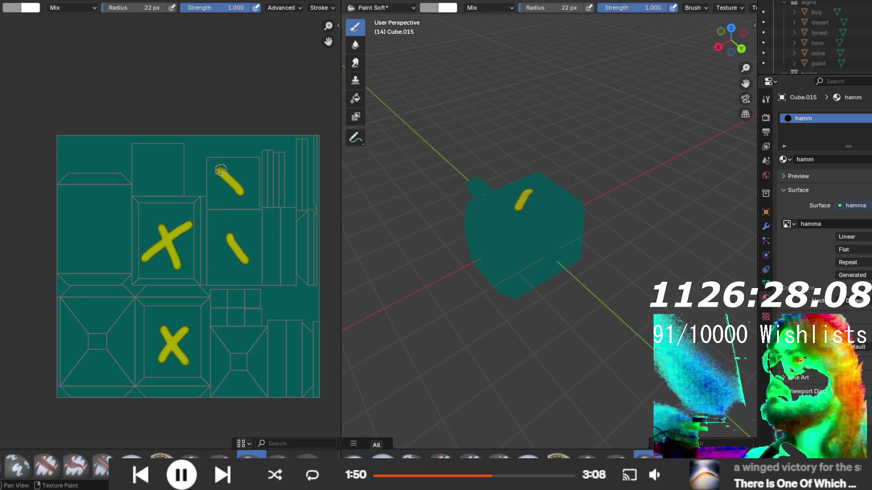
- Outline the face UV island in grey, then fill it and both yellow dashes light grey
mouse_move(211, 159)
left_mouse_down()
mouse_move(212, 274)
mouse_move(244, 281)
left_mouse_up()
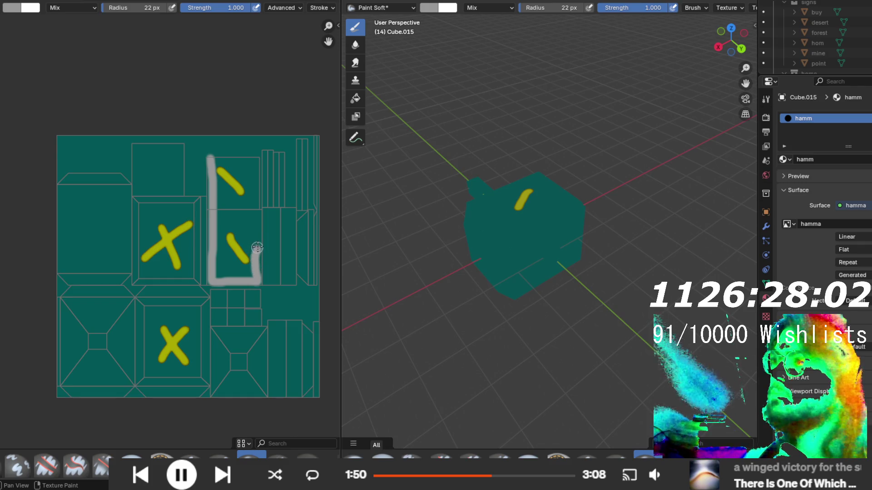
mouse_move(258, 220)
left_mouse_down()
mouse_move(256, 158)
mouse_move(212, 154)
mouse_move(217, 160)
left_mouse_up()
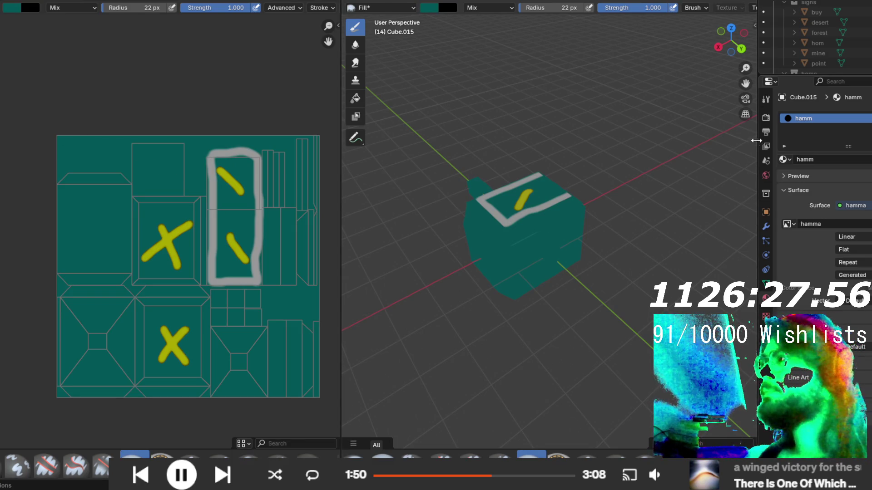
left_click(766, 117)
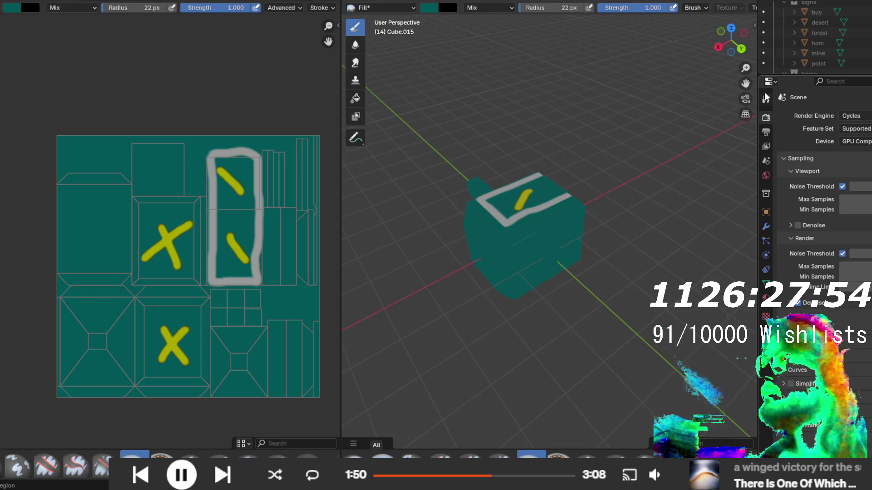
left_click(766, 99)
key("s")
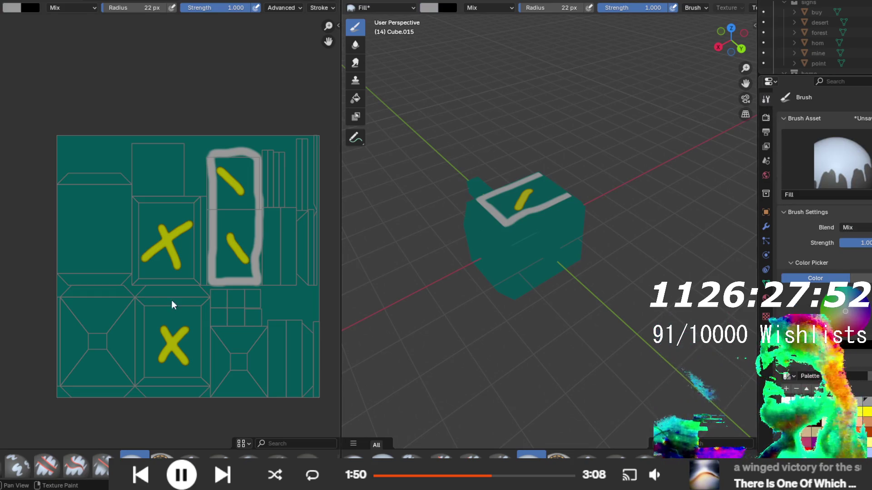
left_click(246, 223)
left_click(237, 247)
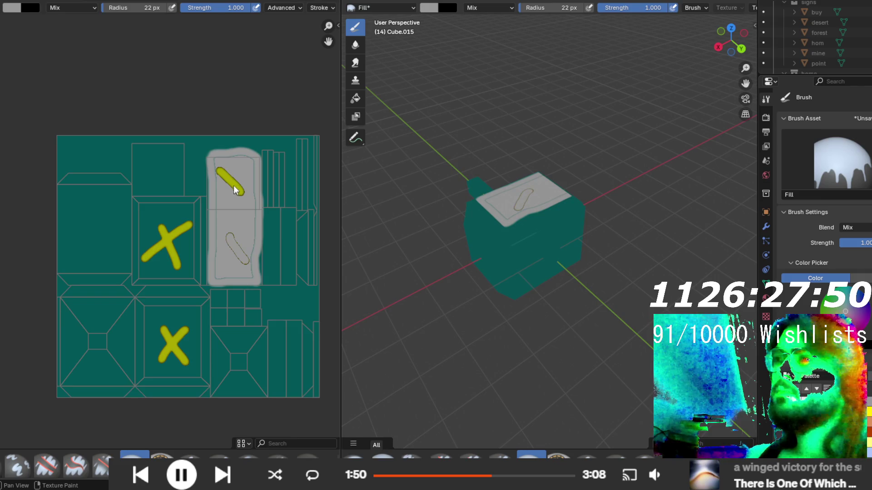
left_click(230, 186)
- Check the grey face on the model from the front and set the paint colour to white
mouse_move(576, 383)
left_mouse_down()
mouse_move(515, 257)
mouse_move(406, 314)
mouse_move(349, 374)
mouse_move(749, 409)
mouse_move(728, 420)
left_mouse_up()
scroll(571, 264, "up", 2)
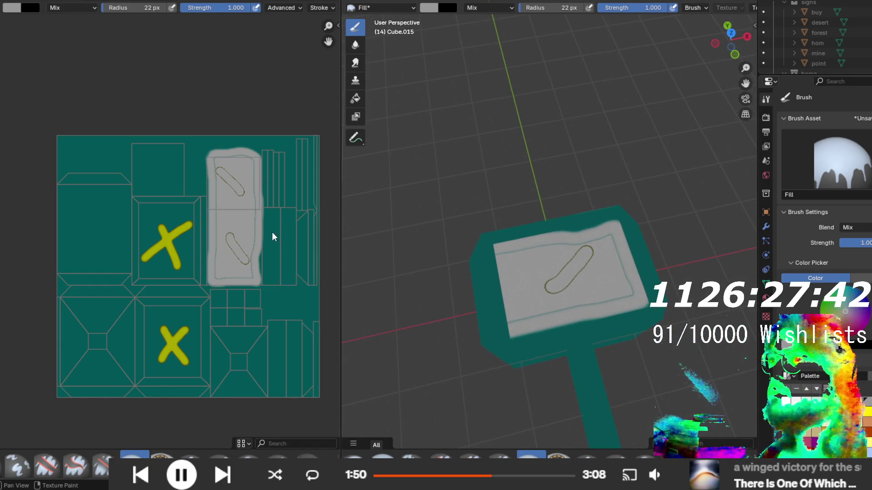
mouse_move(612, 292)
left_mouse_down()
mouse_move(609, 206)
mouse_move(604, 295)
mouse_move(508, 339)
mouse_move(593, 319)
left_mouse_up()
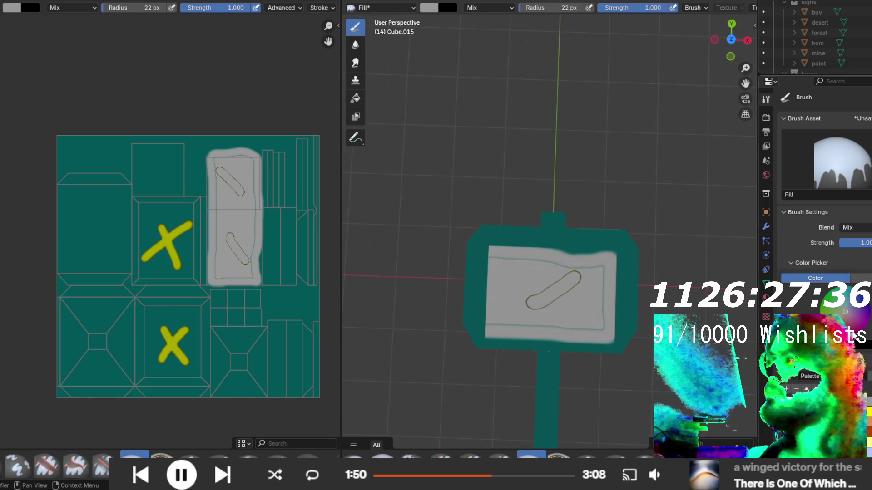
key("s")
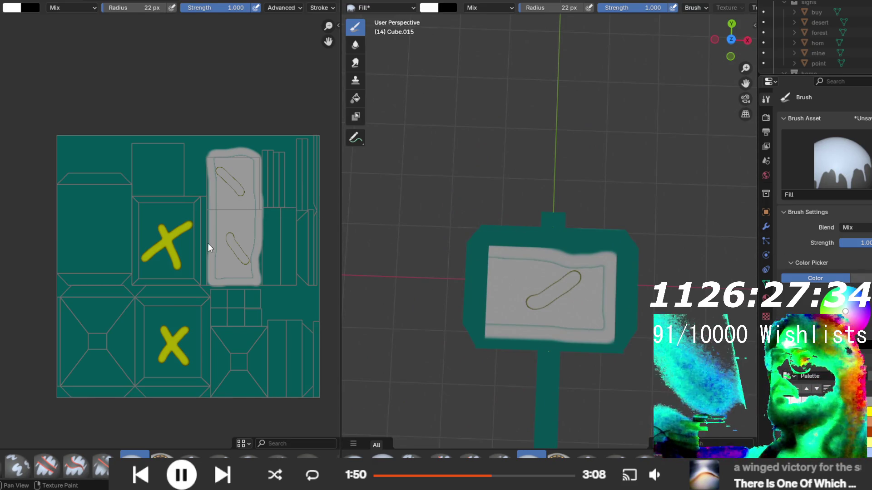
left_click(252, 456)
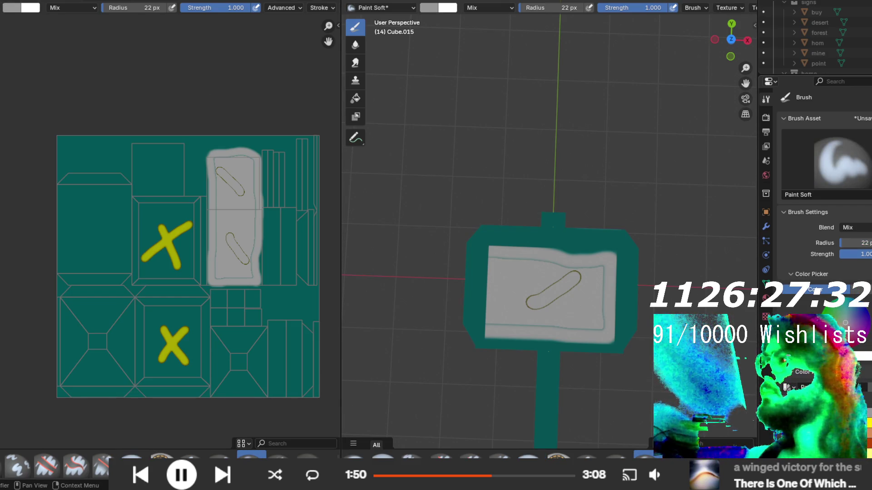
key("s")
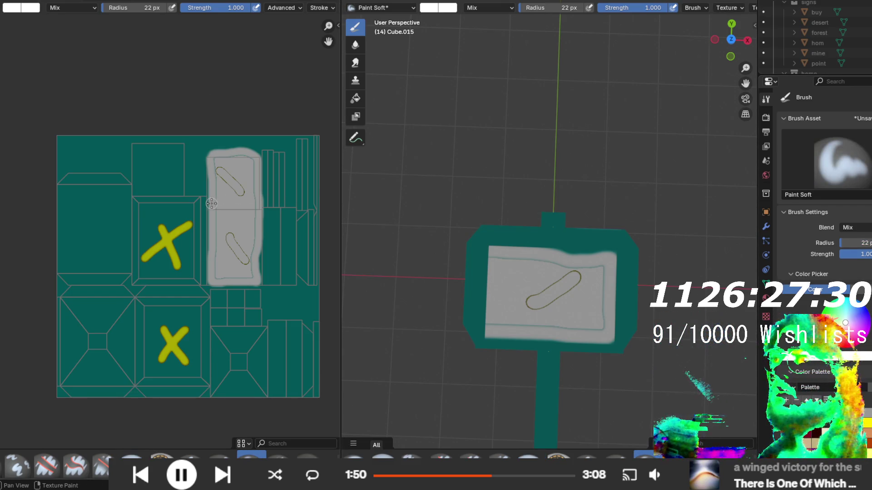
left_click_drag(211, 203, 254, 205)
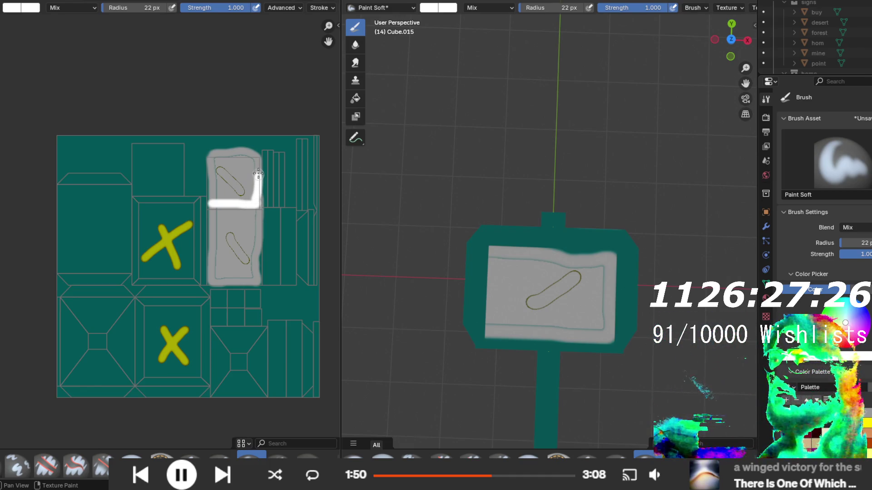
left_click_drag(249, 154, 231, 152)
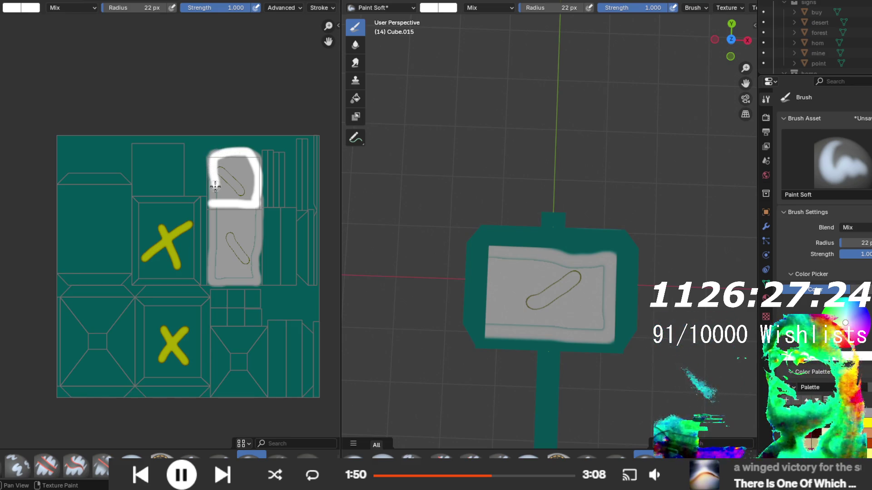
mouse_move(214, 199)
left_mouse_down()
mouse_move(231, 149)
mouse_move(227, 181)
mouse_move(245, 198)
mouse_move(250, 156)
mouse_move(221, 192)
mouse_move(242, 183)
left_mouse_up()
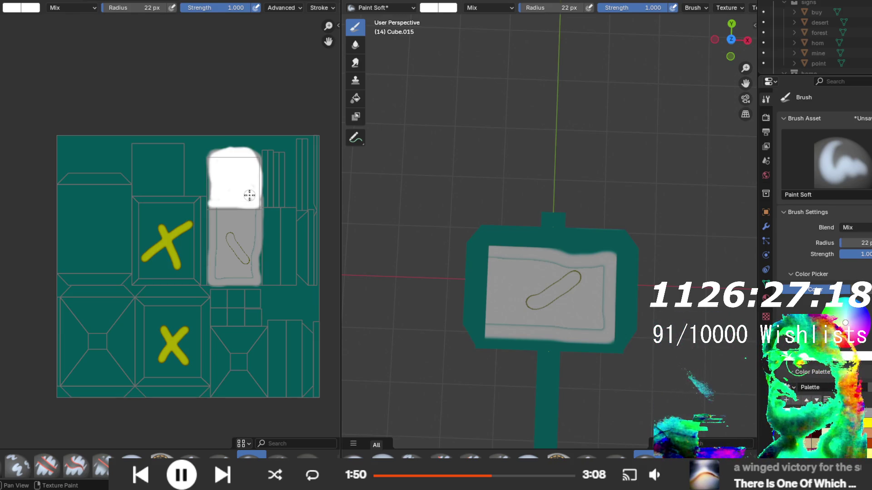
left_click_drag(151, 157, 170, 177)
mouse_move(370, 200)
left_mouse_down()
mouse_move(532, 233)
mouse_move(393, 203)
left_mouse_up()
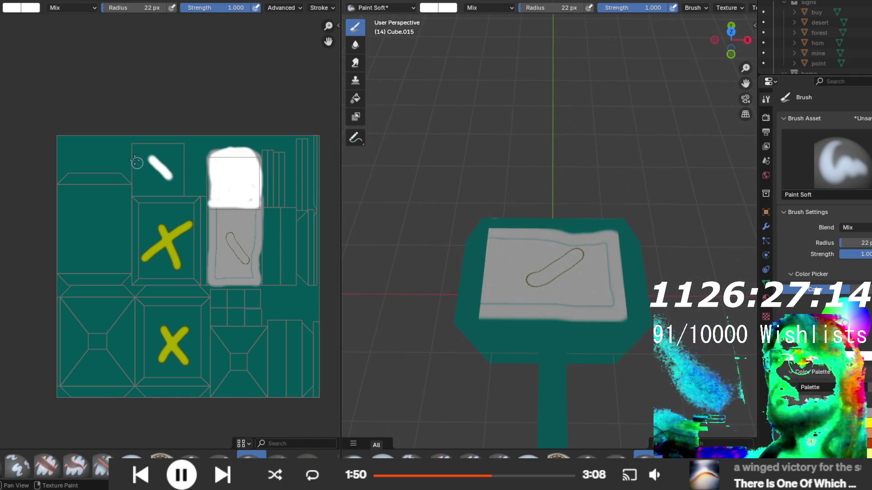
left_click_drag(141, 381, 138, 157)
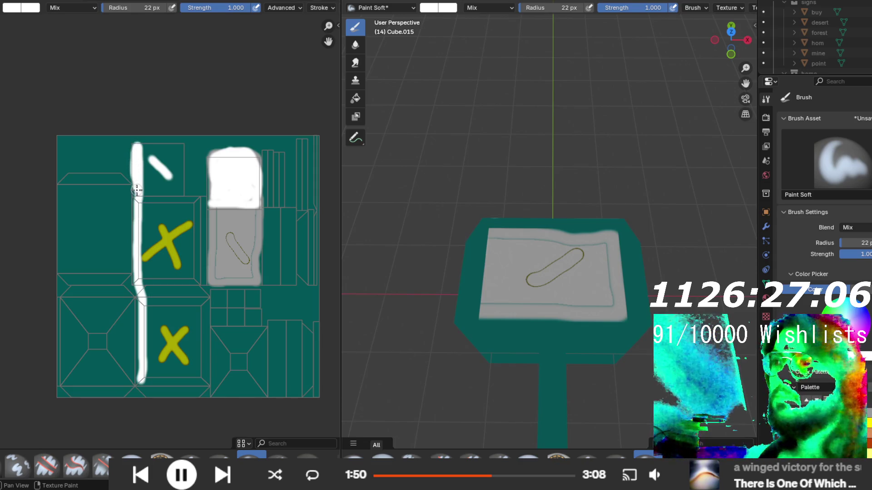
mouse_move(137, 147)
left_mouse_down()
mouse_move(173, 142)
mouse_move(204, 162)
left_mouse_up()
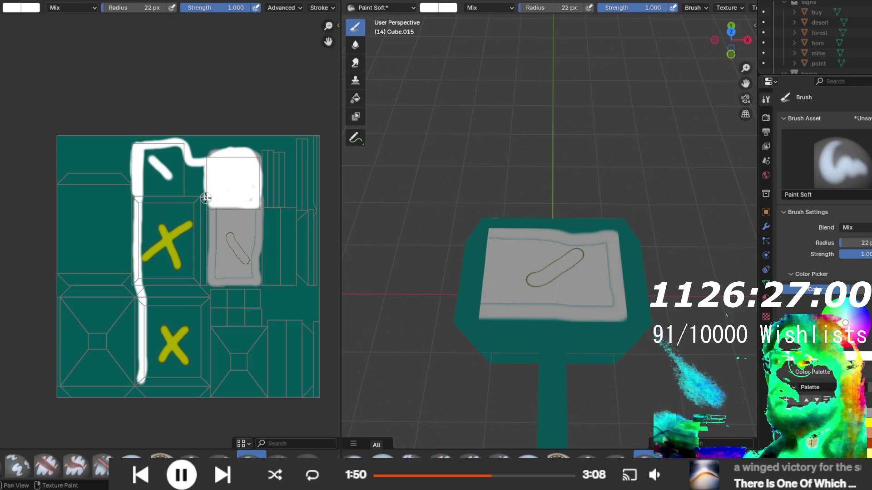
left_click_drag(200, 208, 202, 285)
left_click_drag(204, 319, 203, 348)
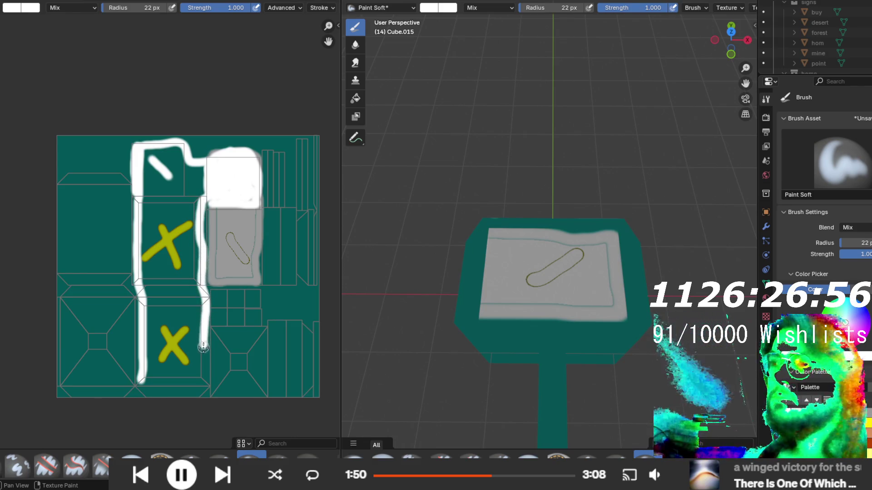
mouse_move(192, 382)
left_mouse_down()
mouse_move(144, 381)
mouse_move(137, 206)
mouse_move(131, 214)
mouse_move(189, 234)
mouse_move(199, 204)
left_mouse_up()
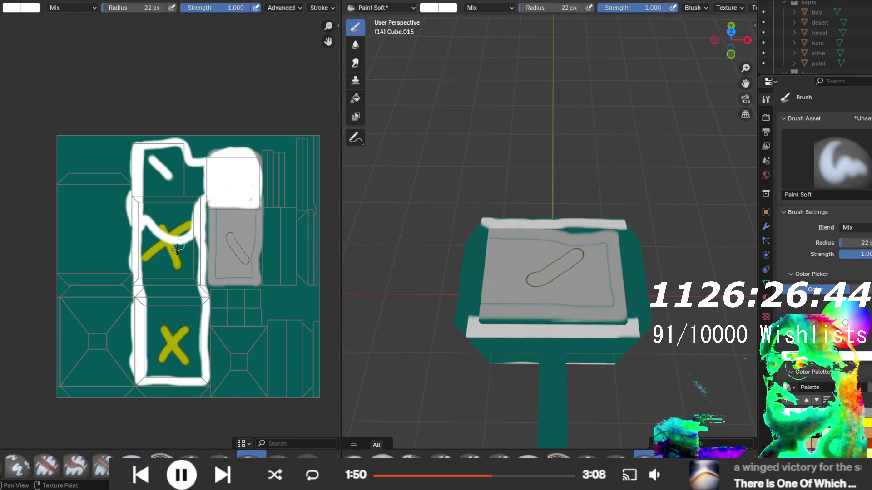
mouse_move(435, 277)
left_mouse_down()
mouse_move(410, 277)
mouse_move(694, 234)
mouse_move(519, 236)
mouse_move(540, 254)
mouse_move(499, 289)
mouse_move(459, 272)
mouse_move(426, 239)
left_mouse_up()
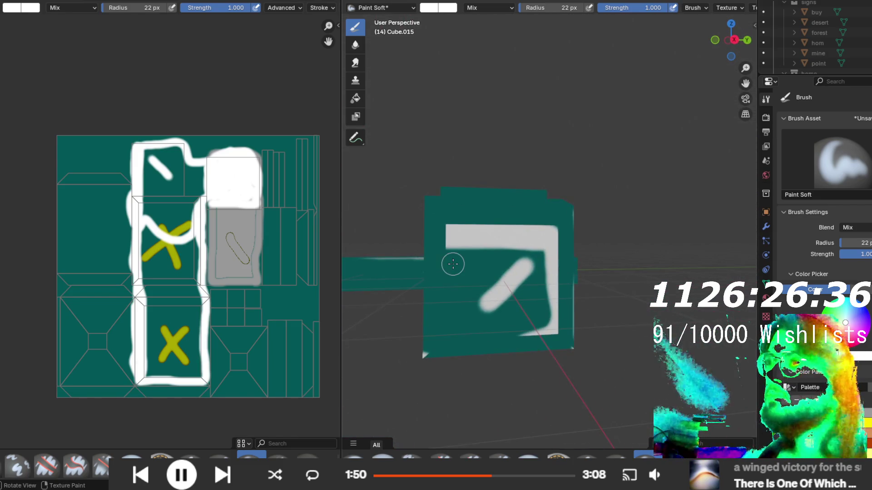
key("ctrl+z")
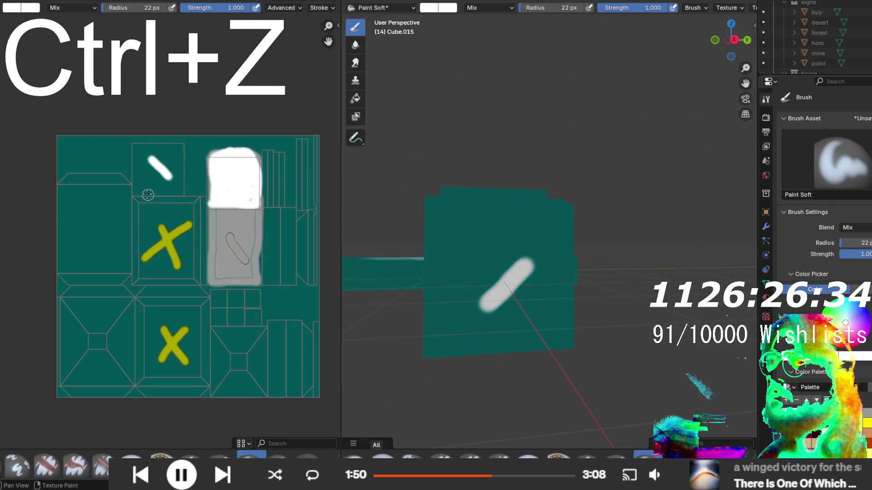
- Paint the top-left UV island solid white and undo a white streak on the grey face
mouse_move(133, 191)
left_mouse_down()
mouse_move(172, 185)
mouse_move(134, 166)
mouse_move(136, 142)
mouse_move(135, 191)
mouse_move(142, 145)
mouse_move(173, 144)
mouse_move(180, 184)
mouse_move(158, 147)
mouse_move(145, 159)
mouse_move(160, 179)
mouse_move(145, 186)
mouse_move(178, 154)
mouse_move(247, 146)
mouse_move(261, 162)
mouse_move(217, 157)
mouse_move(210, 206)
left_mouse_up()
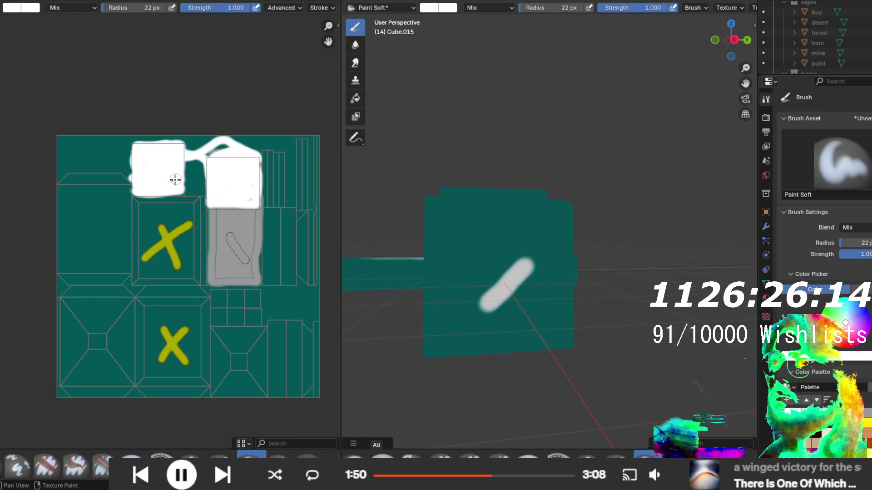
mouse_move(499, 273)
left_mouse_down()
mouse_move(661, 250)
mouse_move(613, 287)
mouse_move(404, 273)
left_mouse_up()
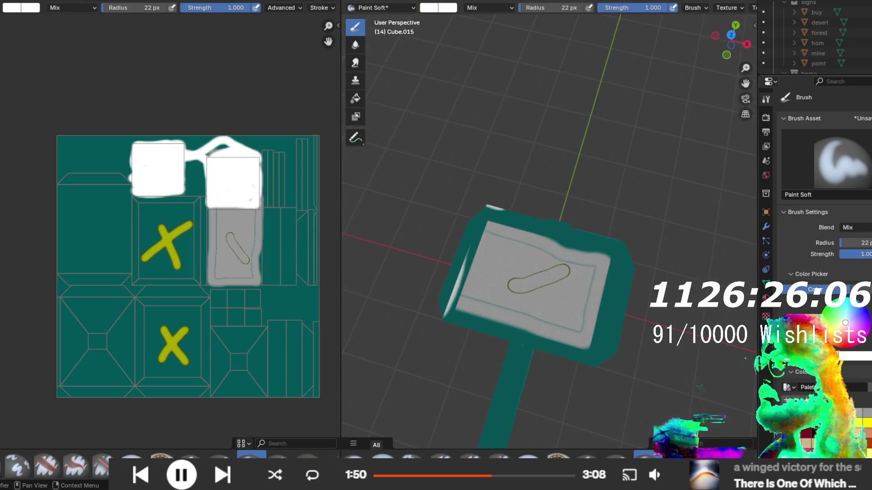
left_click_drag(223, 220, 251, 272)
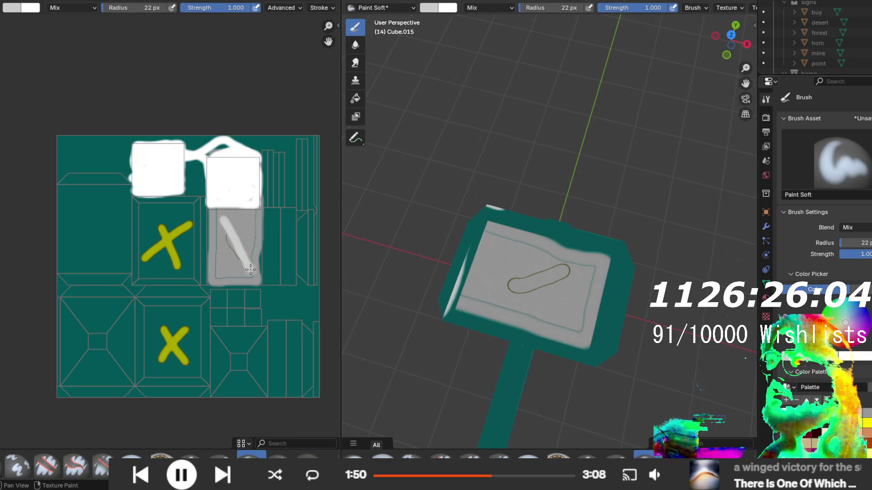
key("ctrl+z")
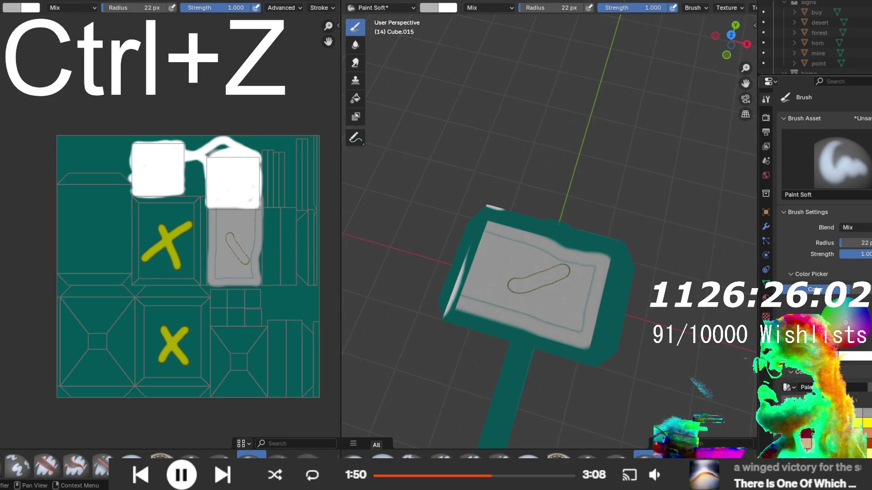
- Undo two more trial white streaks on the grey face and bring up the brush colour wheel
left_click_drag(225, 212, 260, 267)
key("ctrl+z")
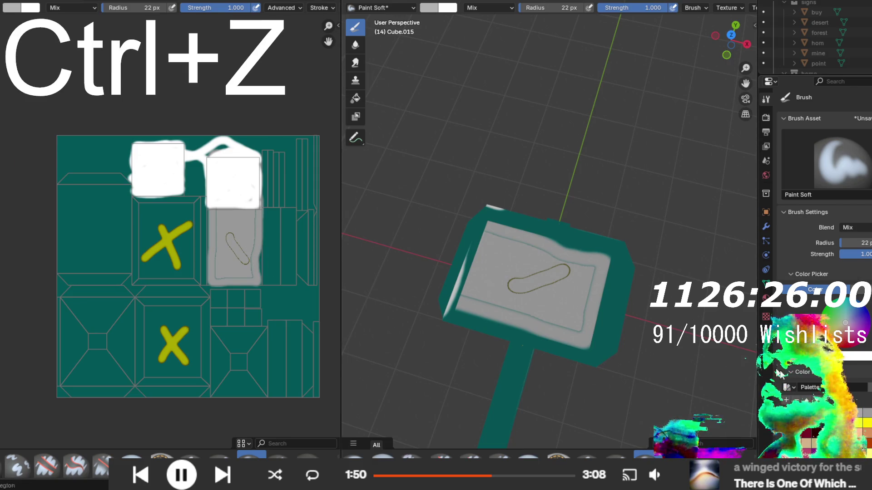
left_click_drag(218, 209, 251, 265)
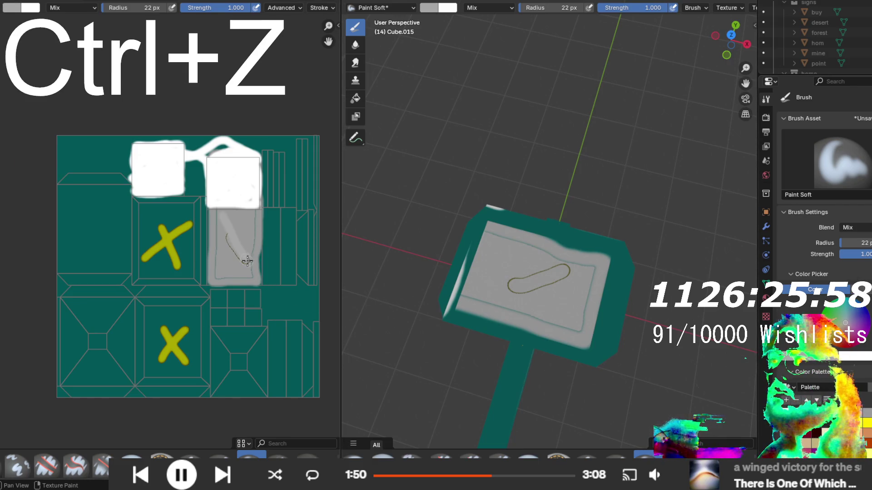
key("ctrl+z")
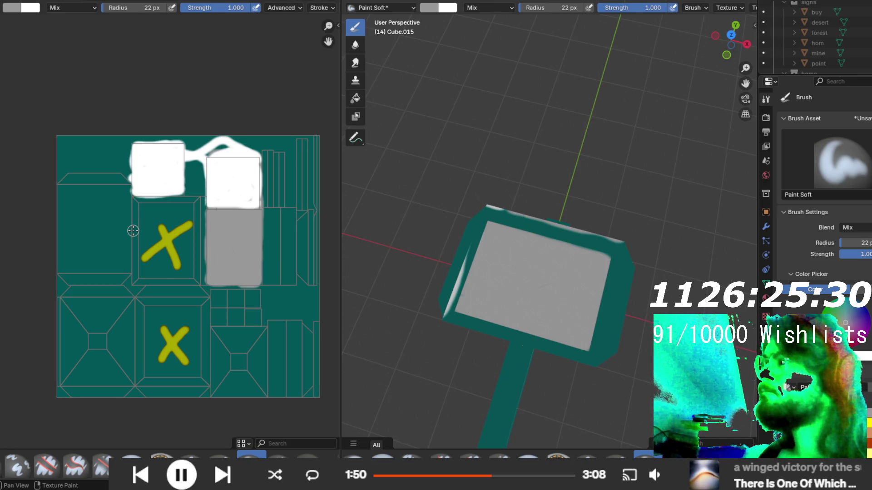
left_click(817, 289)
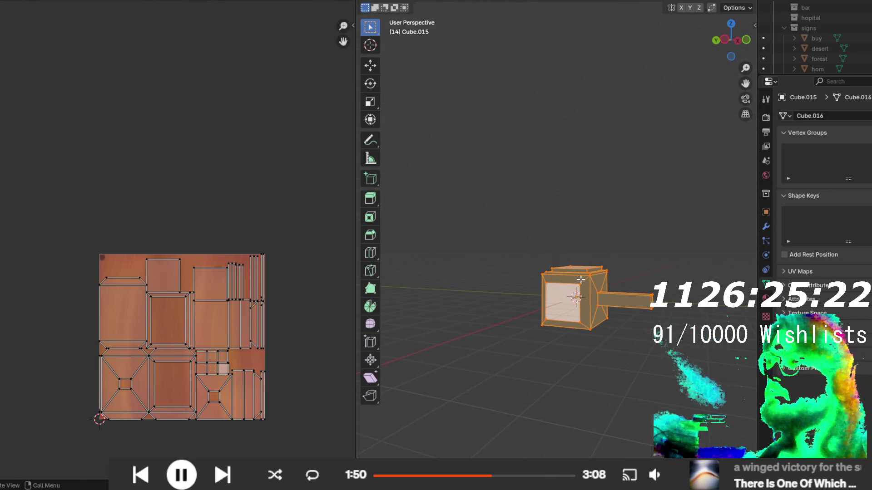
- Deselect everything, then select the hammer head's front and side faces to show their UV islands
left_click(576, 278)
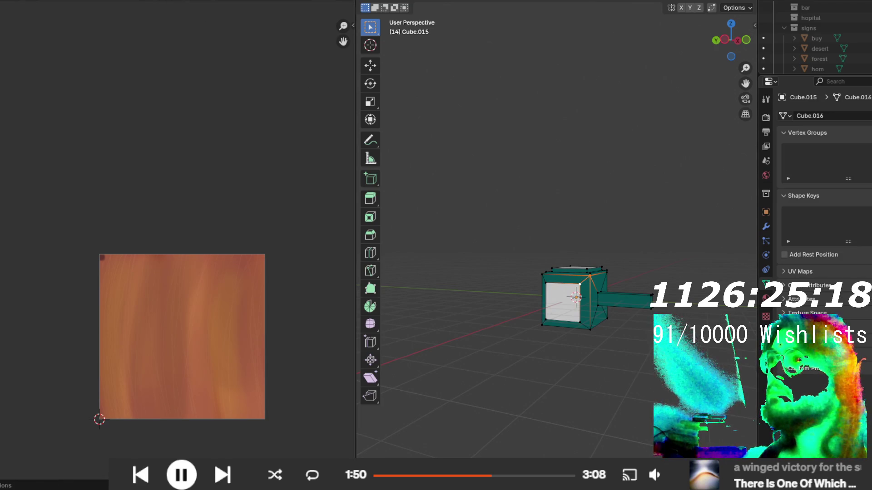
left_click(618, 292)
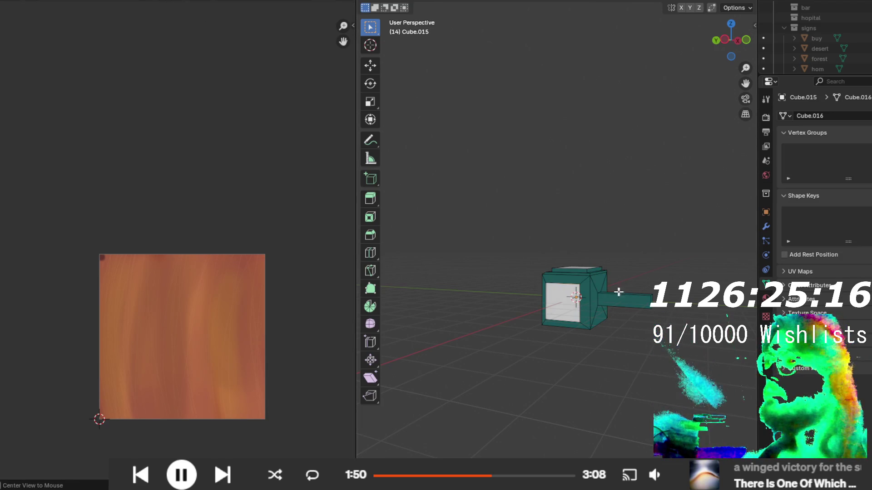
left_click(582, 282)
mouse_move(582, 282)
left_mouse_down()
mouse_move(597, 321)
mouse_move(463, 343)
mouse_move(465, 314)
left_mouse_up()
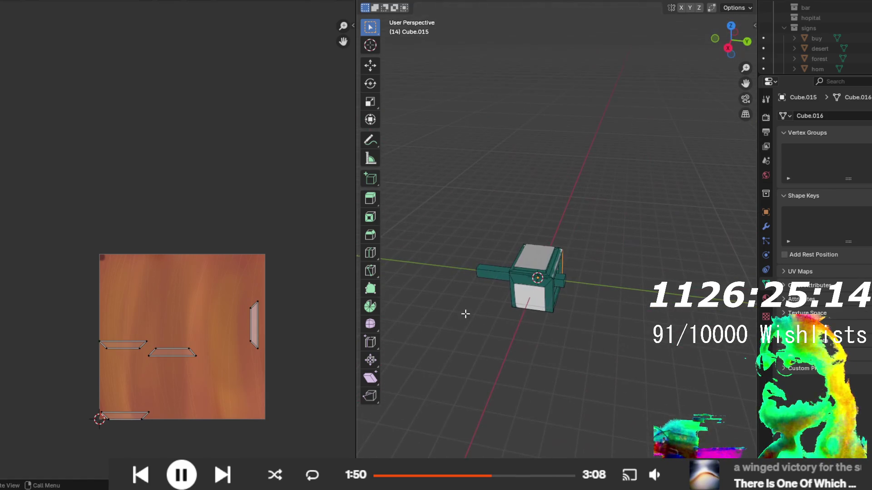
left_click(545, 284, "shift")
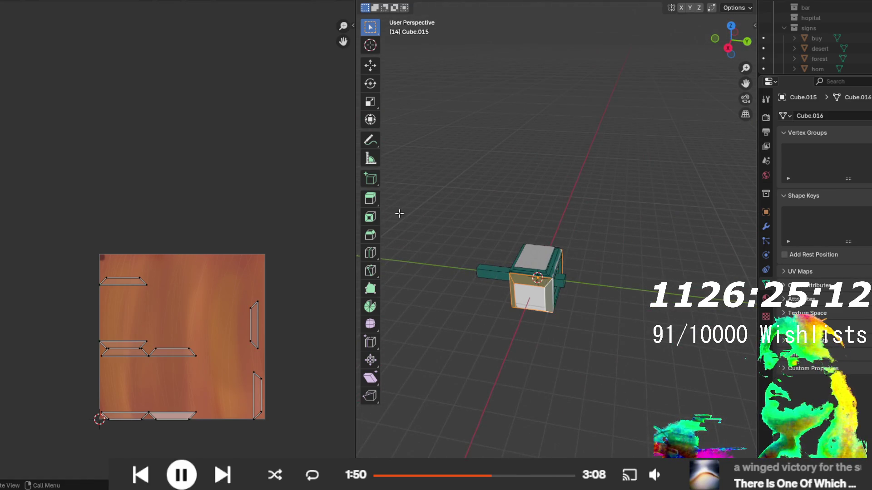
mouse_move(485, 302)
left_mouse_down()
mouse_move(521, 226)
mouse_move(619, 287)
mouse_move(627, 312)
mouse_move(663, 277)
mouse_move(582, 275)
left_mouse_up()
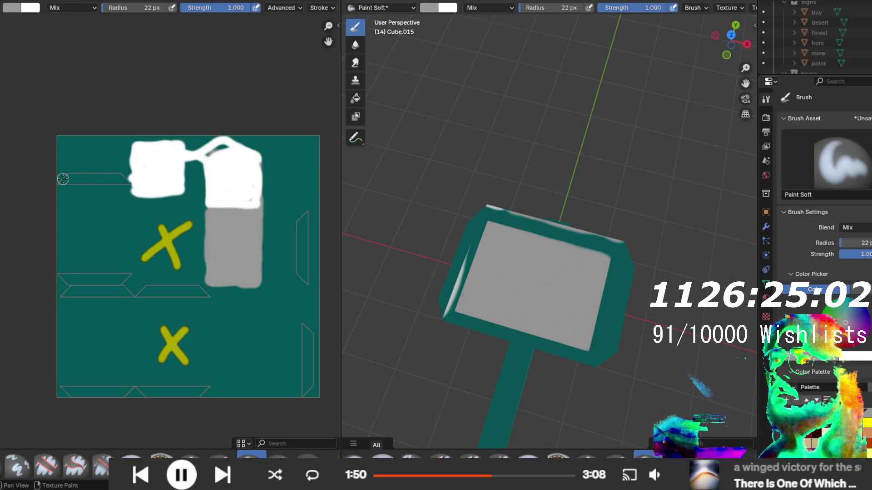
- Try a grey stroke on the top-left UV strip, then undo it
left_click_drag(63, 179, 95, 179)
key("ctrl+w")
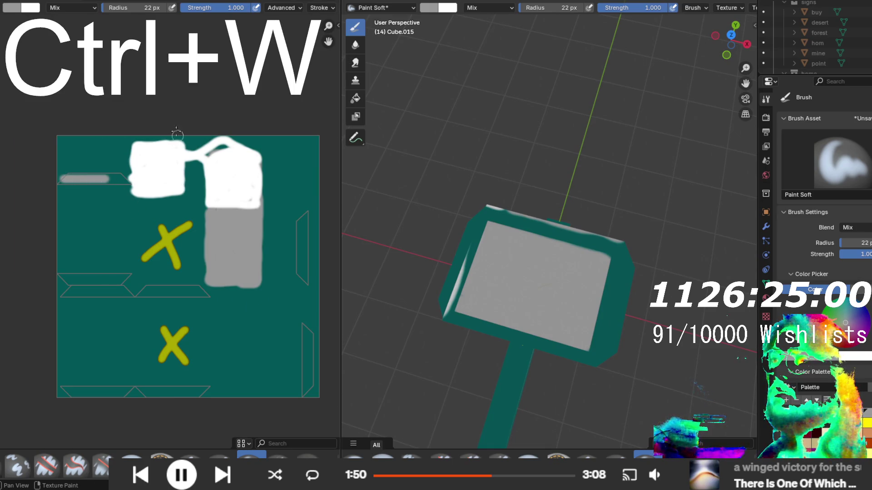
key("ctrl+w")
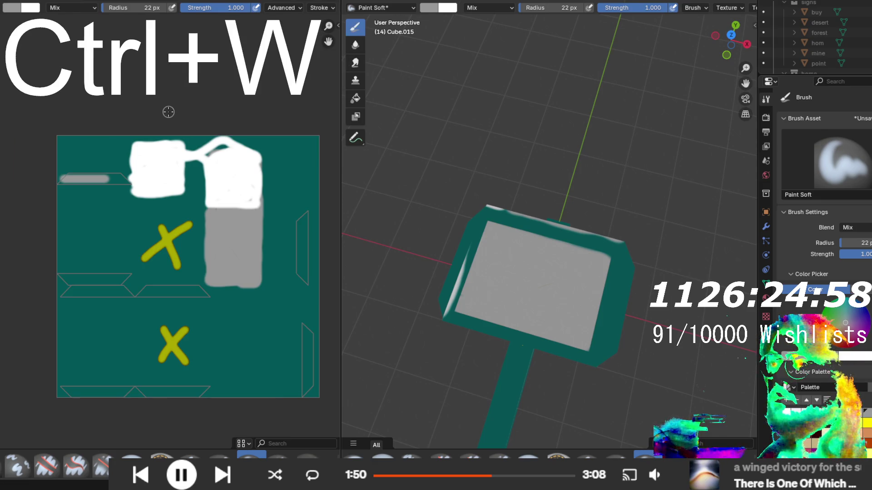
key("ctrl+z")
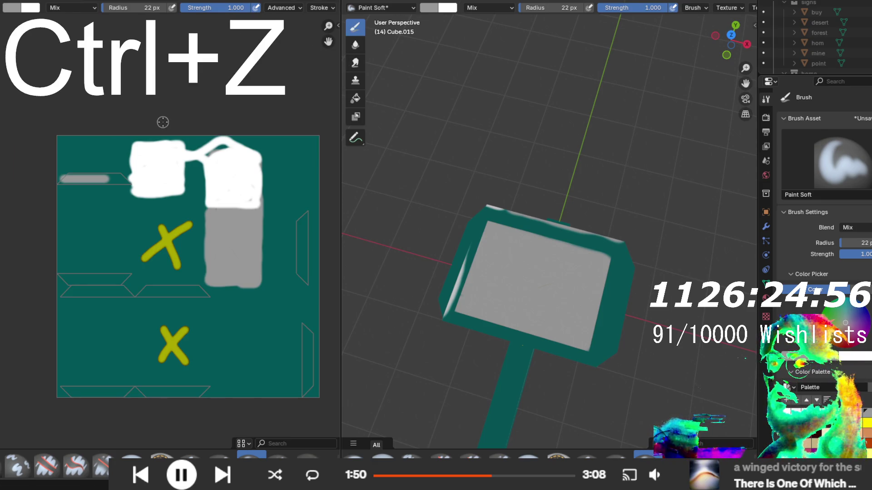
key("ctrl+w")
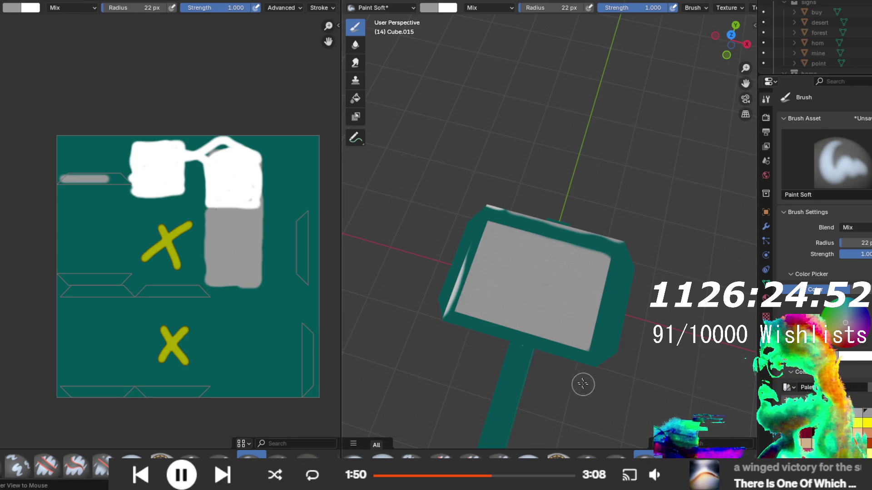
key("ctrl+z")
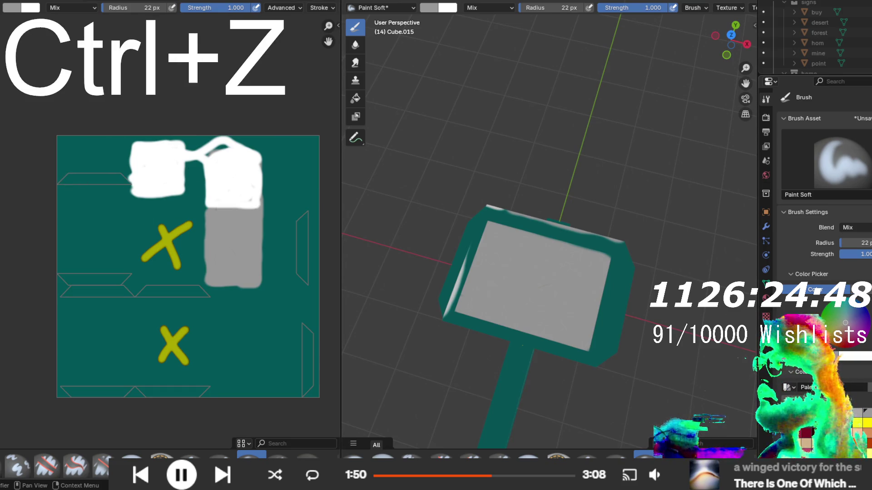
- Paint the top-left, lower-left, right, lower-right and bottom edge strips white
mouse_move(69, 180)
left_mouse_down()
mouse_move(122, 179)
mouse_move(61, 181)
mouse_move(125, 174)
left_mouse_up()
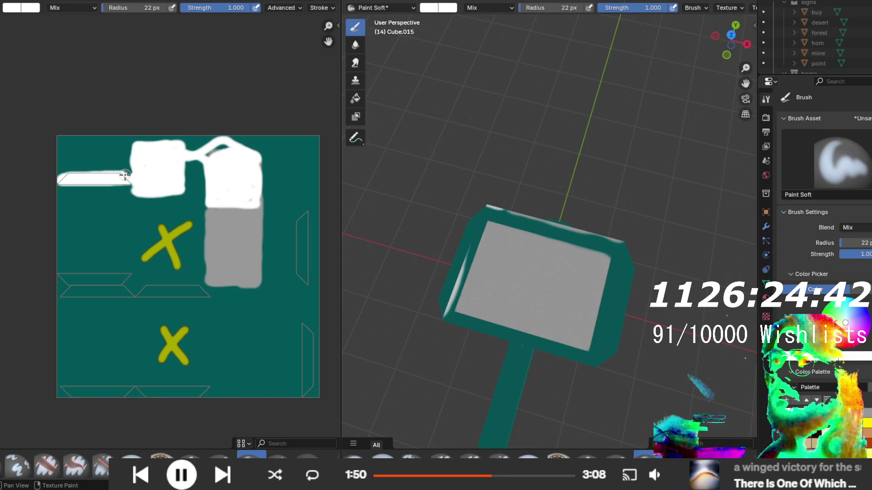
mouse_move(67, 273)
left_mouse_down()
mouse_move(131, 276)
mouse_move(63, 281)
mouse_move(118, 285)
mouse_move(59, 295)
mouse_move(202, 293)
mouse_move(159, 297)
mouse_move(196, 289)
left_mouse_up()
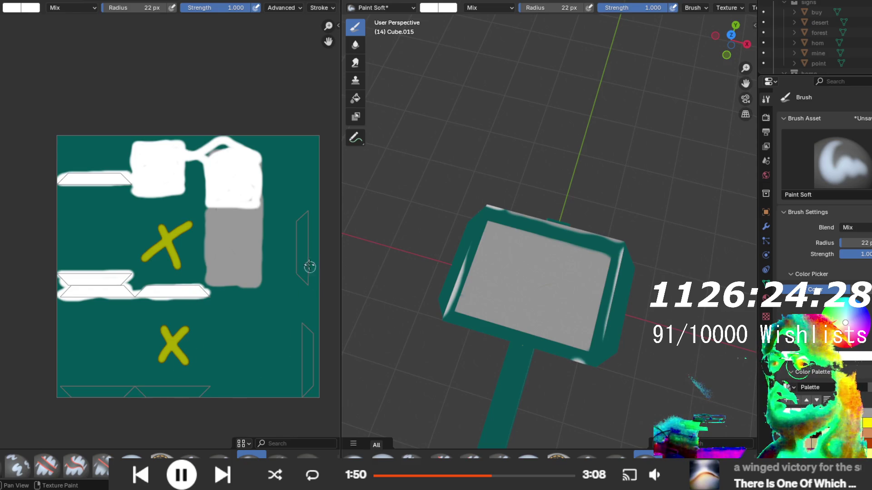
mouse_move(306, 281)
left_mouse_down()
mouse_move(297, 271)
mouse_move(298, 221)
mouse_move(306, 262)
mouse_move(305, 212)
left_mouse_up()
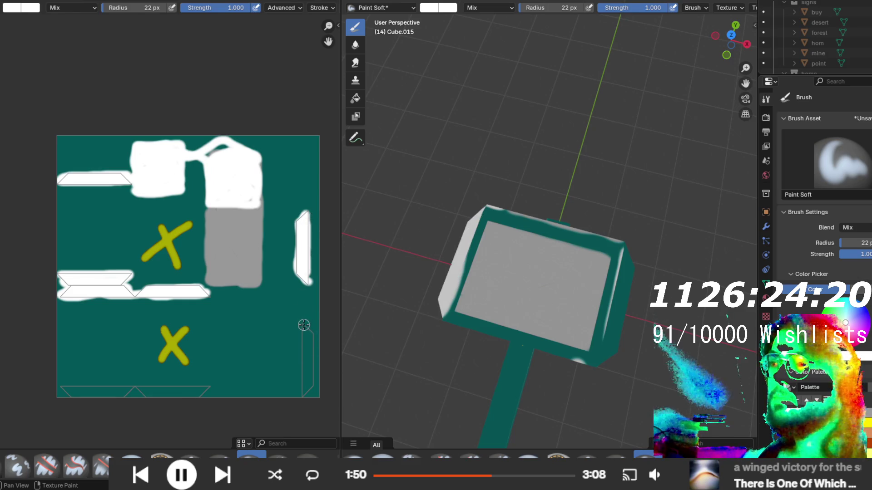
mouse_move(310, 346)
left_mouse_down()
mouse_move(310, 388)
mouse_move(304, 323)
left_mouse_up()
mouse_move(192, 398)
left_mouse_down()
mouse_move(199, 392)
mouse_move(61, 391)
mouse_move(191, 393)
left_mouse_up()
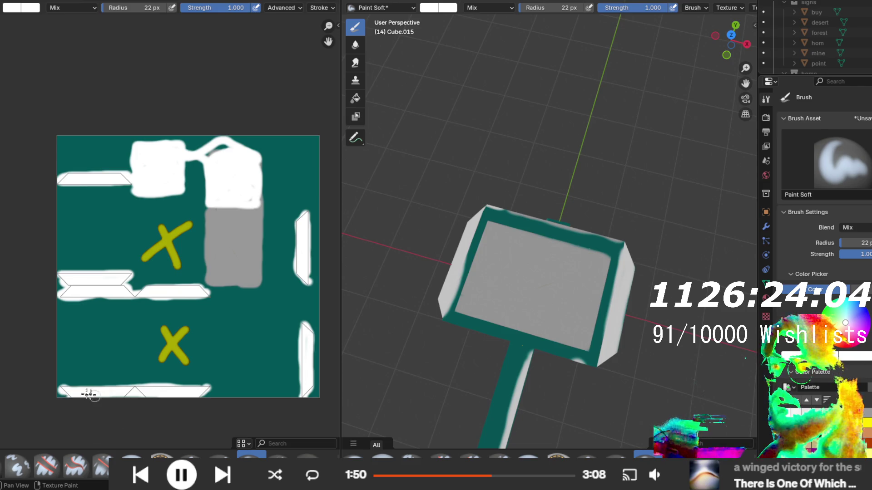
left_click_drag(67, 386, 138, 384)
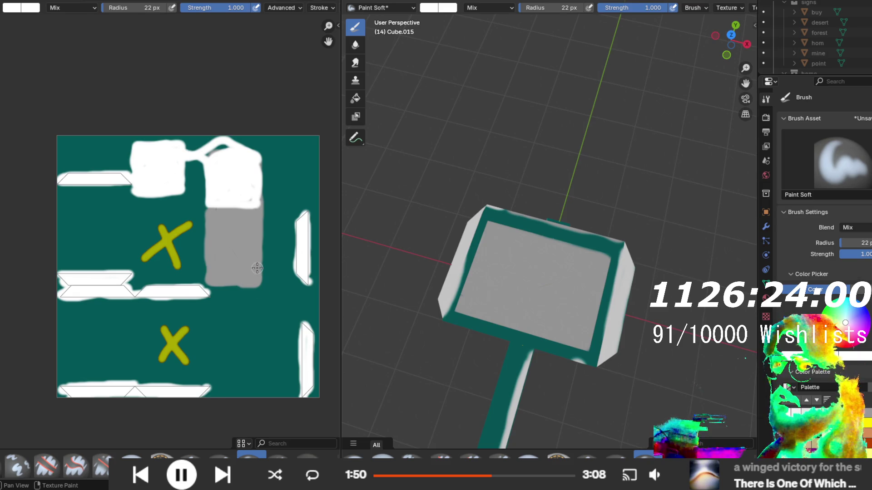
mouse_move(243, 204)
left_mouse_down()
mouse_move(249, 194)
mouse_move(260, 199)
left_mouse_up()
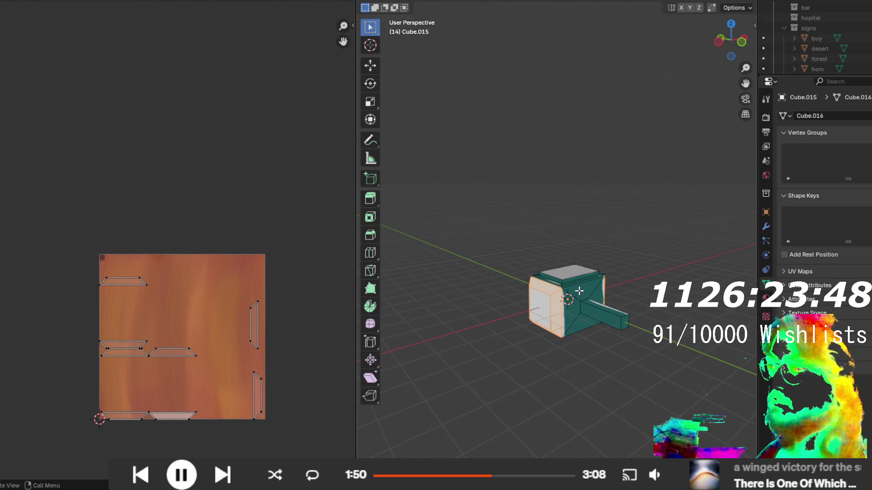
- Select the hammer's top face to show its painted teal, white and grey texture
left_click(568, 278)
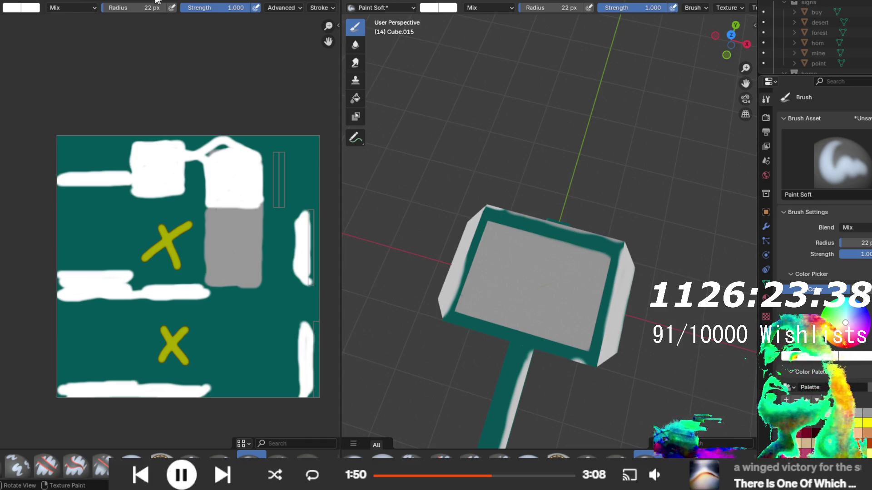
- Set the brush radius to 18 px and grey colour, undoing a stray test stroke
left_click_drag(138, 8, 129, 7)
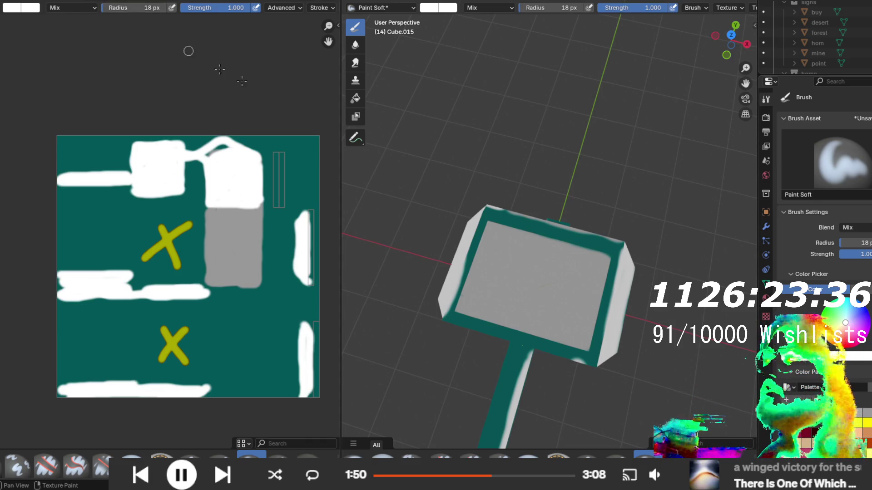
left_click(856, 413)
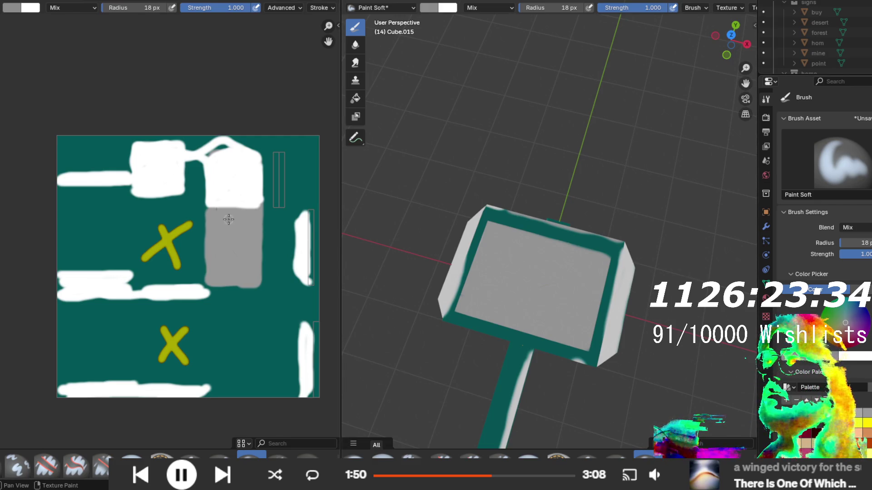
left_click_drag(227, 217, 244, 252)
key("ctrl+z")
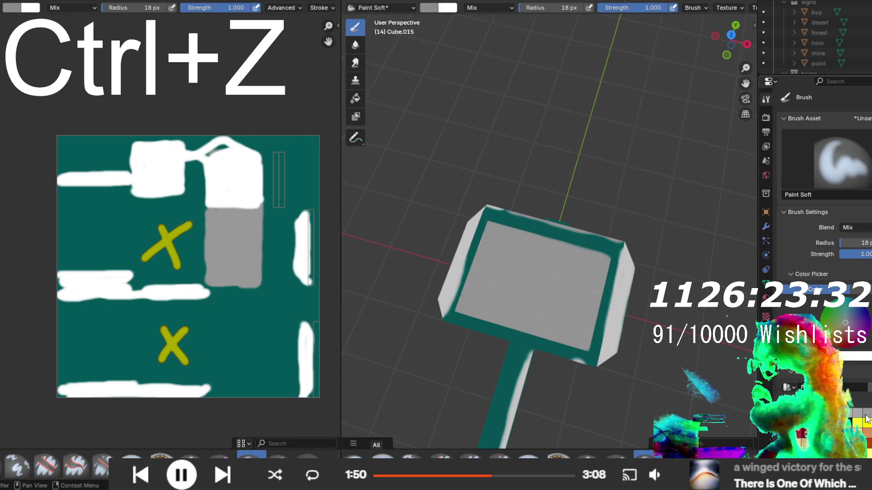
- Paint grey along the narrow strips on the texture's right edge
scroll(195, 291, "up", 3)
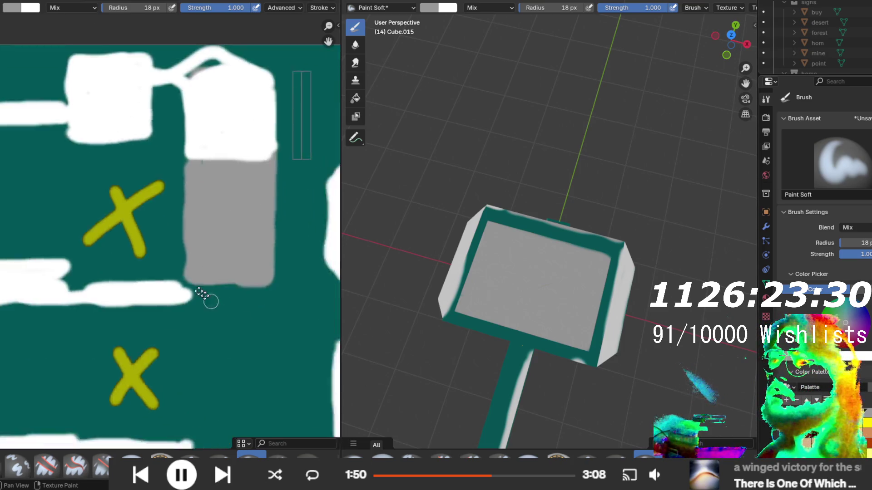
left_click_drag(183, 363, 180, 239)
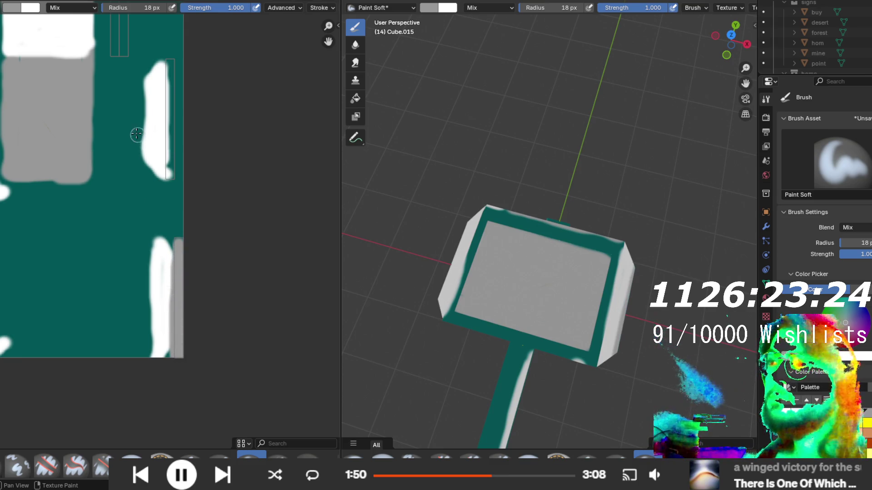
left_click_drag(168, 177, 171, 85)
mouse_move(138, 189)
left_mouse_down()
mouse_move(182, 292)
mouse_move(258, 342)
mouse_move(258, 260)
mouse_move(261, 344)
mouse_move(267, 260)
left_mouse_up()
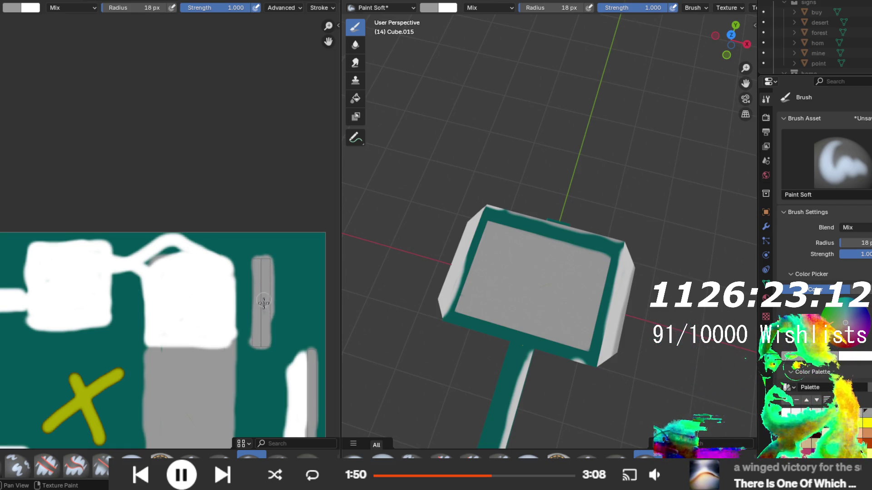
scroll(252, 295, "left", 5)
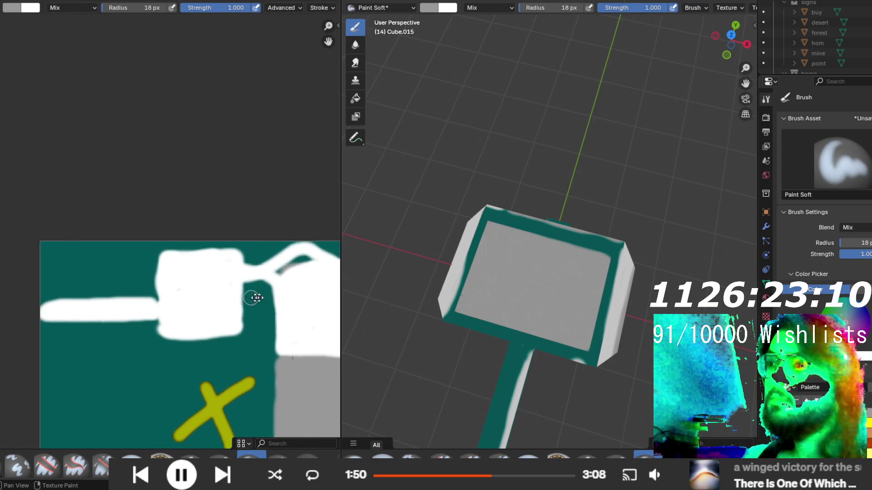
scroll(132, 251, "down", 5)
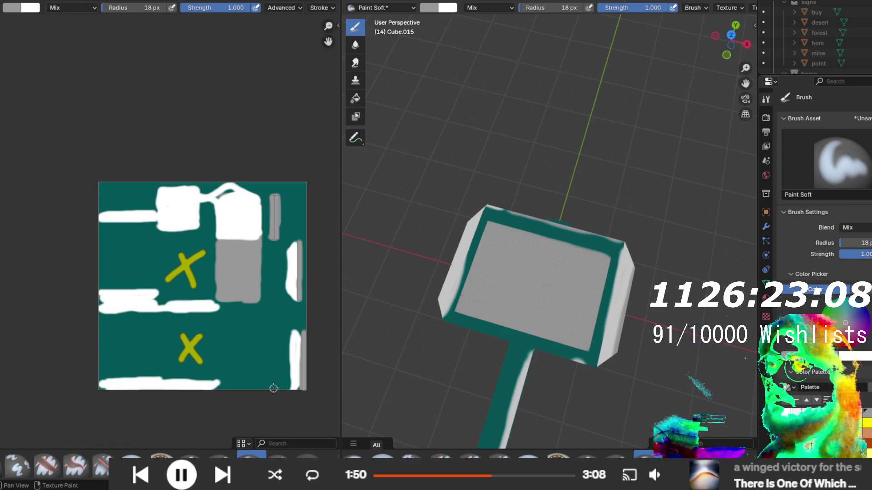
scroll(171, 380, "right", 3)
scroll(240, 391, "up", 3)
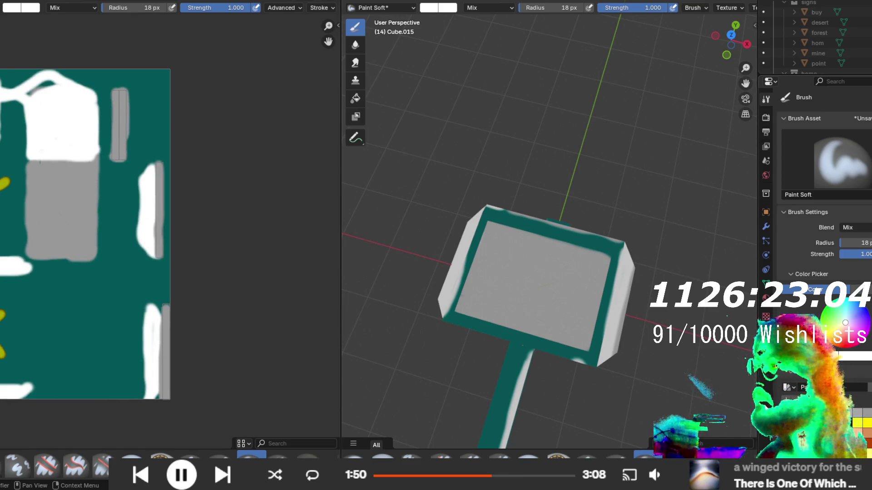
- Switch to white with a 5 px brush and paint a thin line along the right edge
key("s")
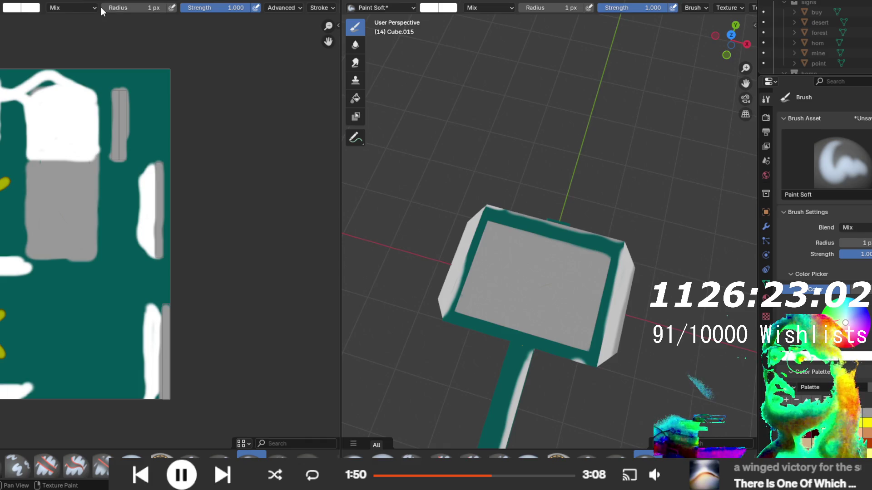
left_click_drag(105, 6, 112, 6)
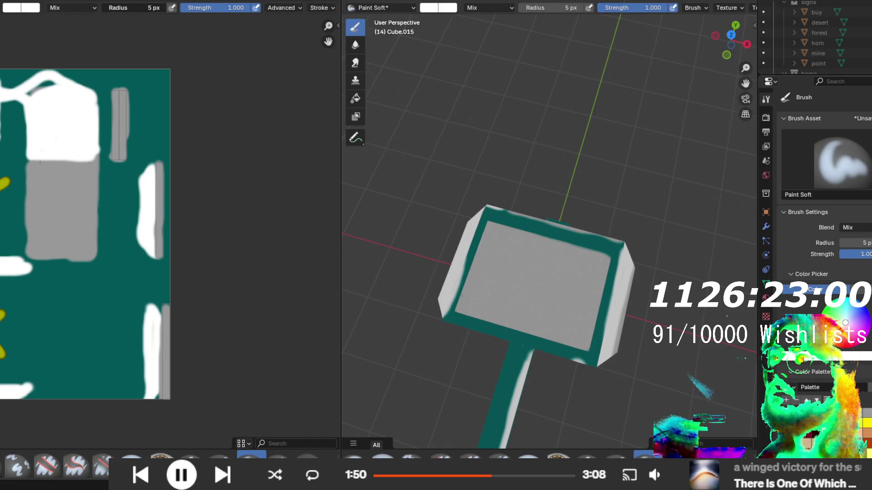
scroll(156, 347, "up", 6)
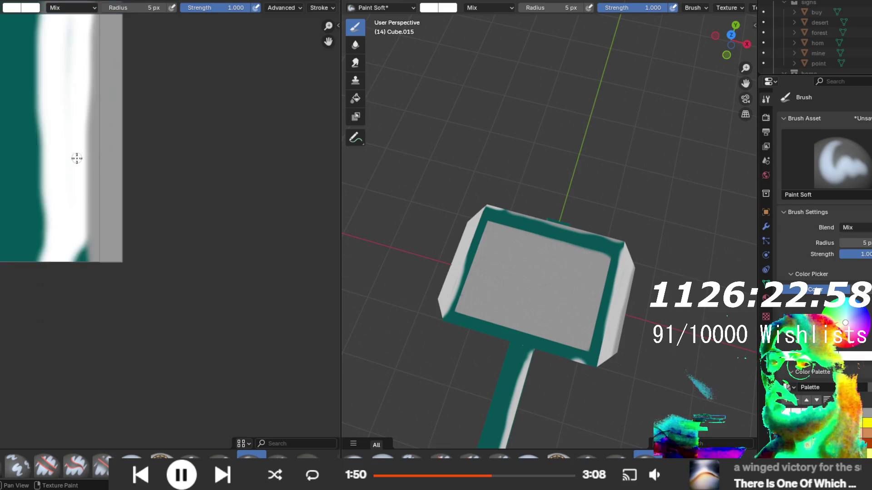
scroll(68, 218, "up", 3)
mouse_move(134, 362)
left_mouse_down()
mouse_move(137, 383)
mouse_move(135, 122)
mouse_move(145, 38)
left_mouse_up()
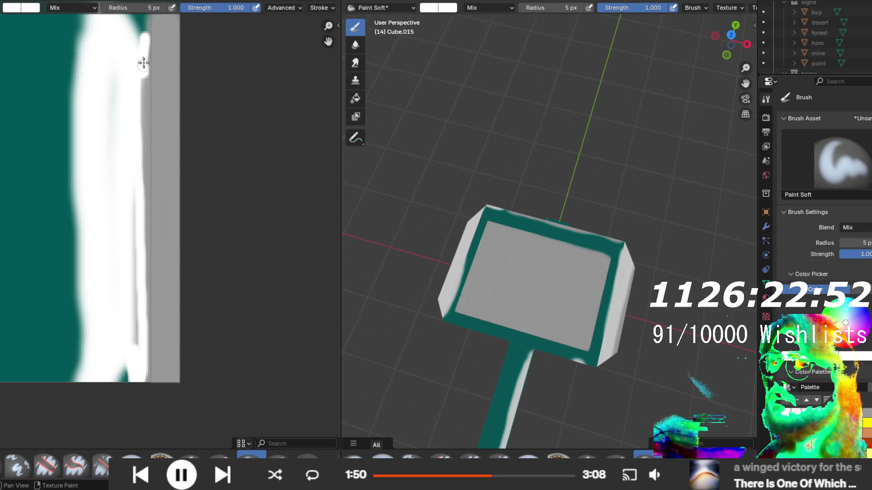
mouse_move(146, 73)
left_mouse_down()
mouse_move(145, 381)
mouse_move(140, 226)
mouse_move(126, 296)
mouse_move(143, 237)
mouse_move(113, 161)
left_mouse_up()
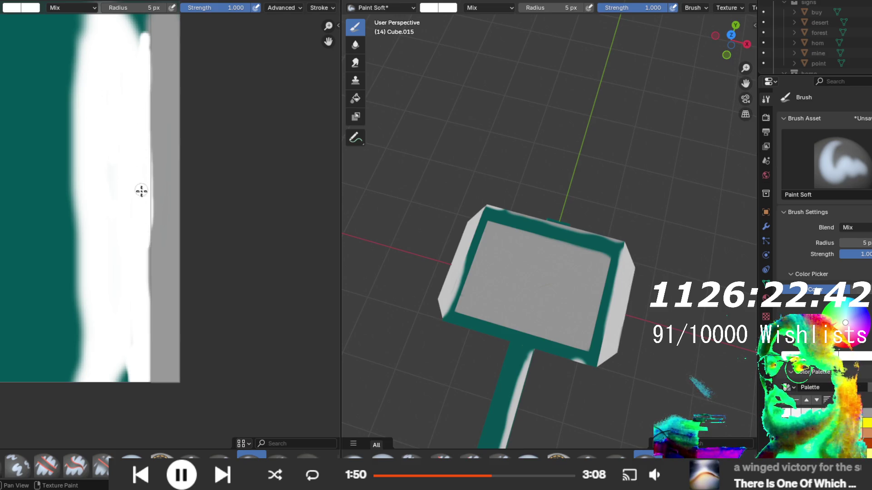
- Cover the grey smudge and grey edge beside the white area with white
scroll(147, 385, "up", 2)
scroll(148, 384, "down", 5)
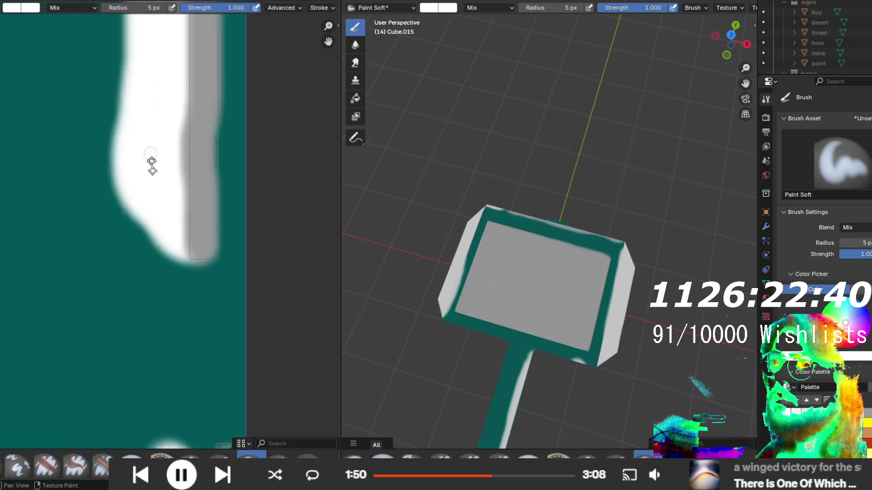
left_click_drag(188, 408, 187, 279)
mouse_move(186, 345)
left_mouse_down()
mouse_move(189, 362)
mouse_move(187, 300)
left_mouse_up()
left_click_drag(186, 263, 185, 187)
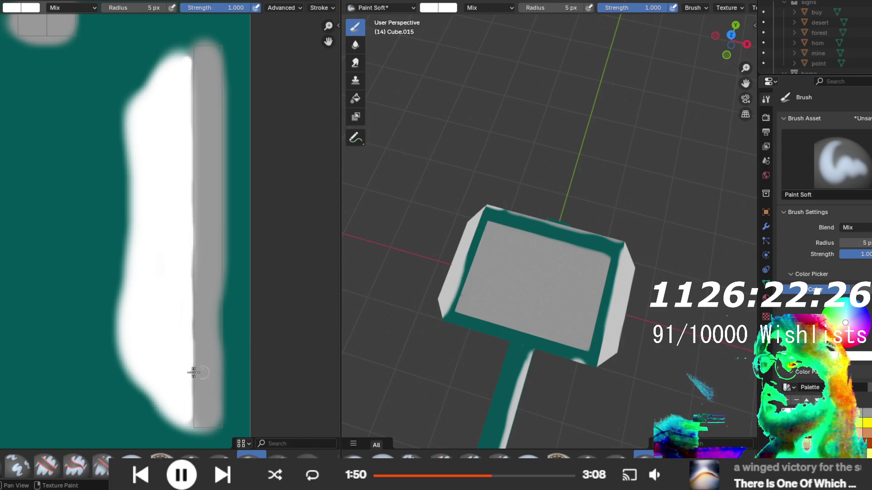
scroll(195, 350, "down", 2)
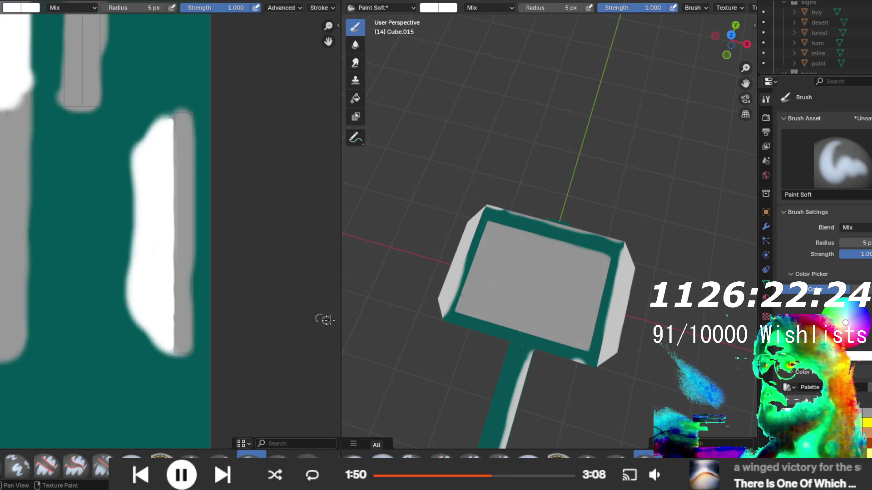
scroll(509, 323, "down", 3)
mouse_move(508, 322)
left_mouse_down()
mouse_move(699, 204)
mouse_move(537, 225)
mouse_move(492, 219)
mouse_move(529, 354)
mouse_move(474, 325)
mouse_move(589, 290)
mouse_move(607, 264)
mouse_move(586, 259)
mouse_move(587, 249)
mouse_move(597, 264)
mouse_move(582, 278)
mouse_move(400, 285)
left_mouse_up()
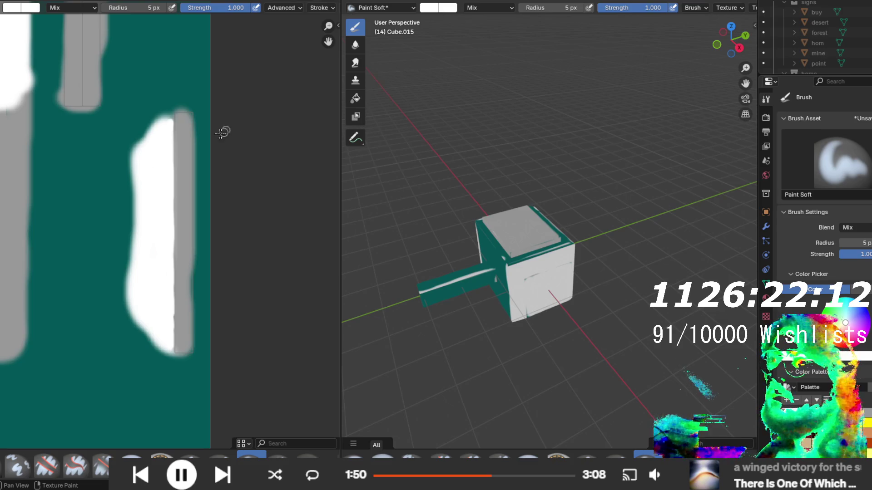
- In grey, square off the strip's bottom end and extend it over the teal at its top
left_click(866, 413)
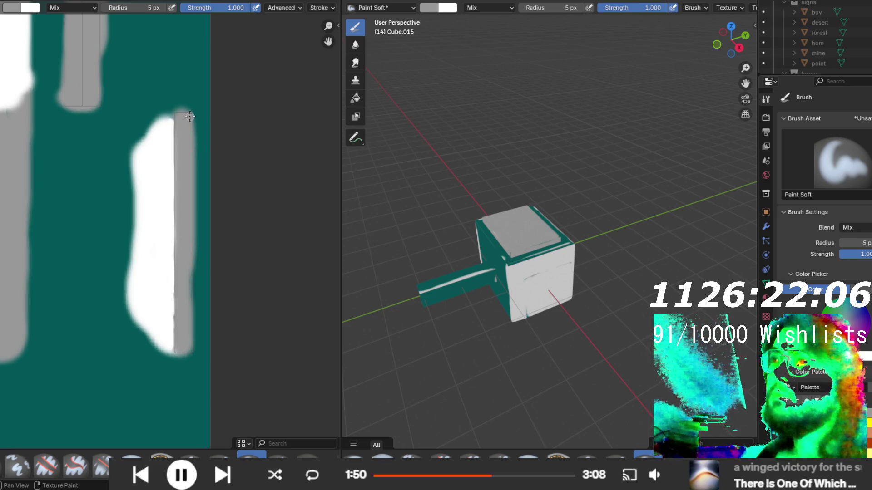
left_click_drag(186, 346, 189, 351)
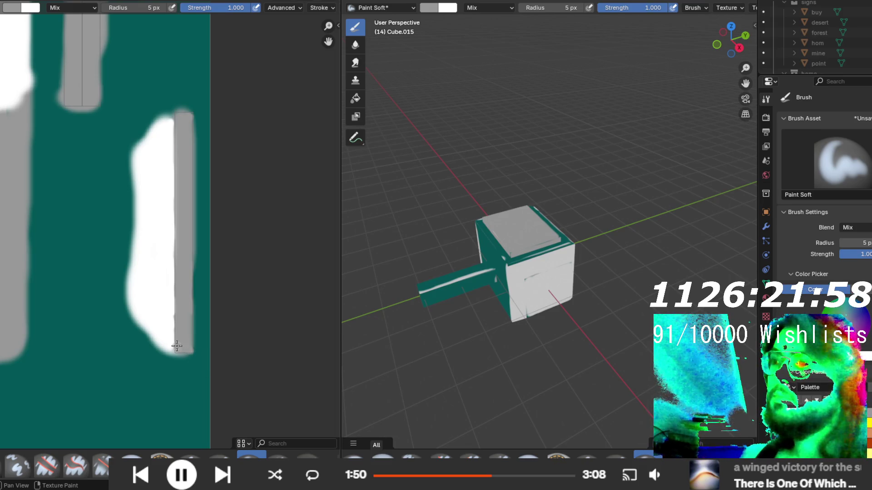
scroll(177, 351, "down", 3)
scroll(224, 362, "up", 3)
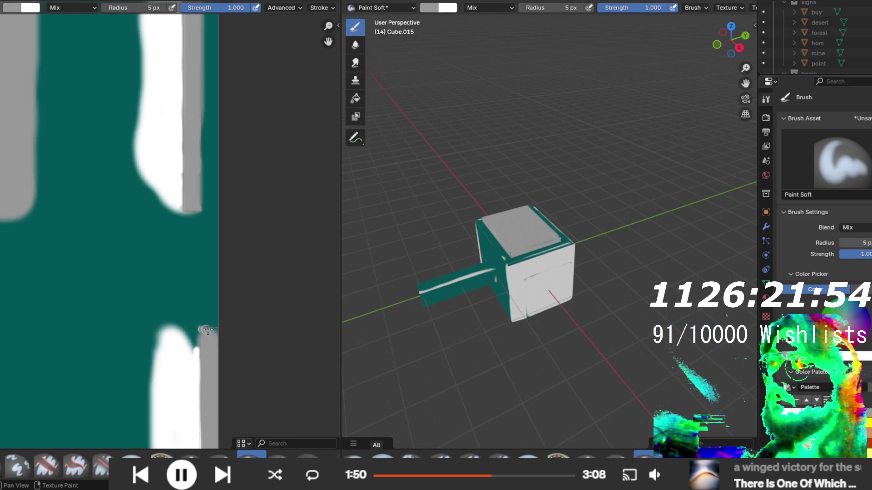
left_click_drag(206, 328, 210, 335)
- Paint grey along the strip's left edge, then switch the colour back to white
scroll(224, 255, "down", 5)
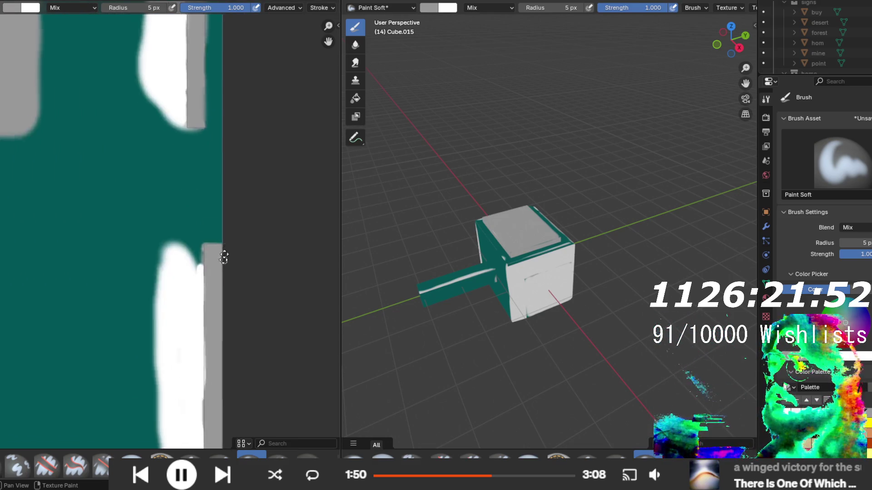
scroll(149, 263, "down", 3)
scroll(255, 356, "up", 6)
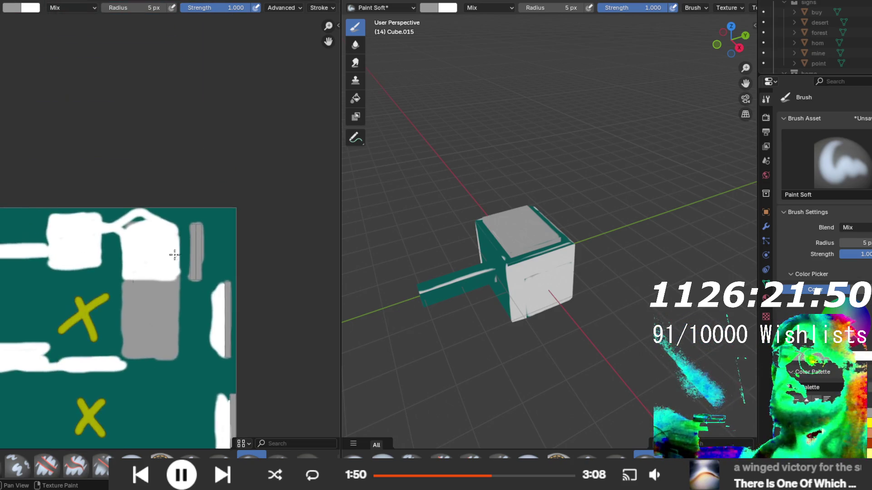
scroll(255, 356, "down", 2)
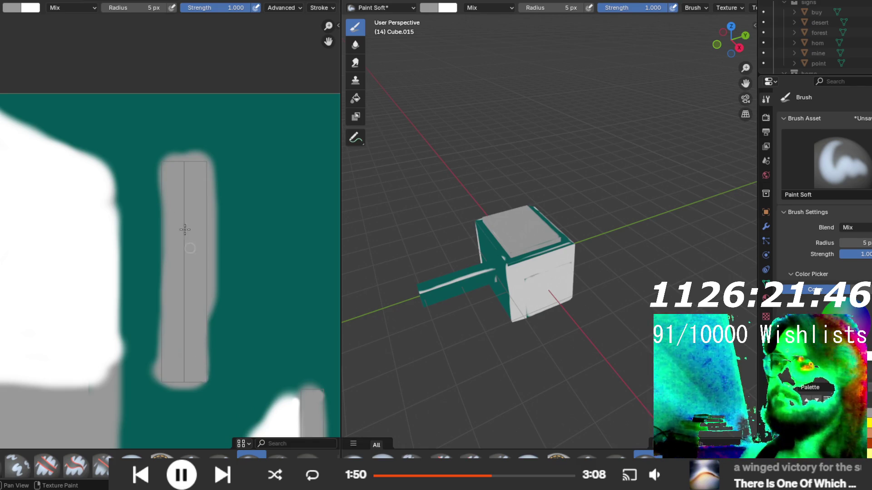
left_click_drag(164, 220, 163, 283)
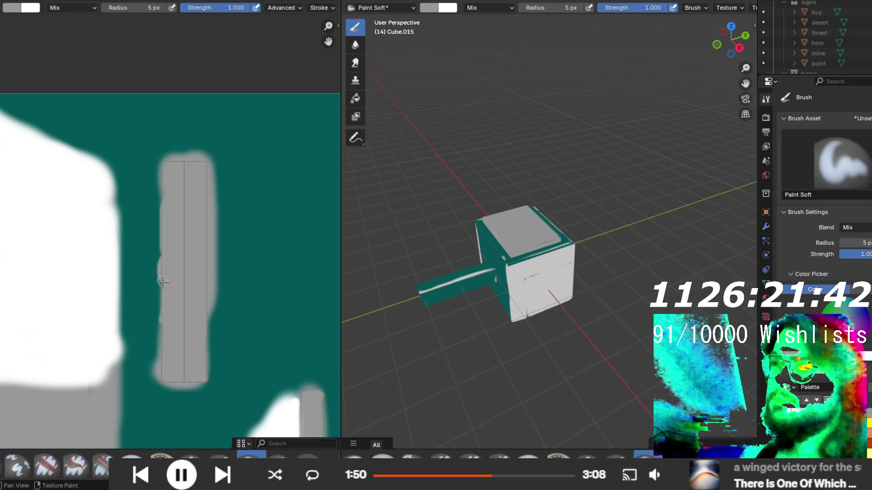
mouse_move(594, 302)
left_mouse_down()
mouse_move(611, 264)
mouse_move(488, 178)
mouse_move(471, 276)
mouse_move(454, 284)
left_mouse_up()
scroll(198, 296, "down", 3)
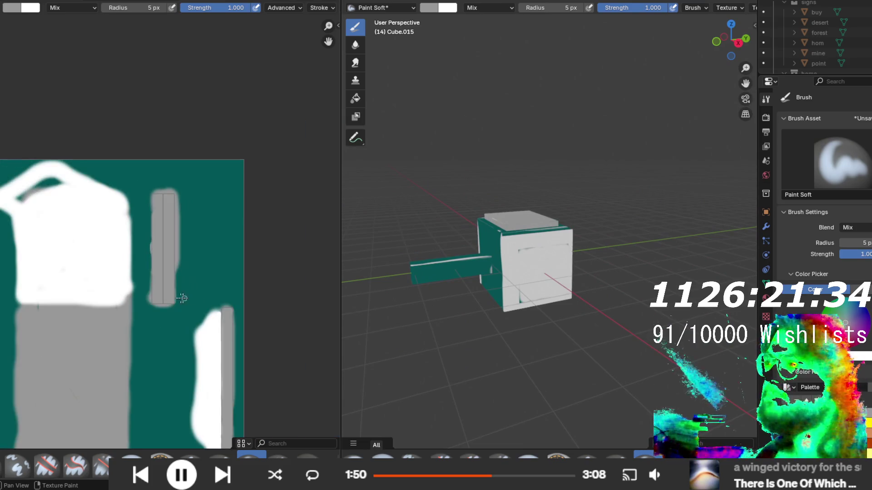
scroll(202, 293, "up", 1)
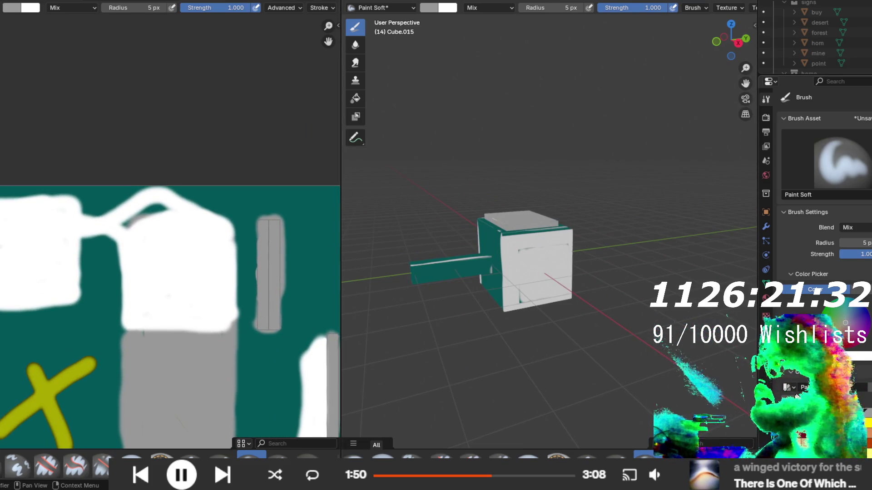
key("s")
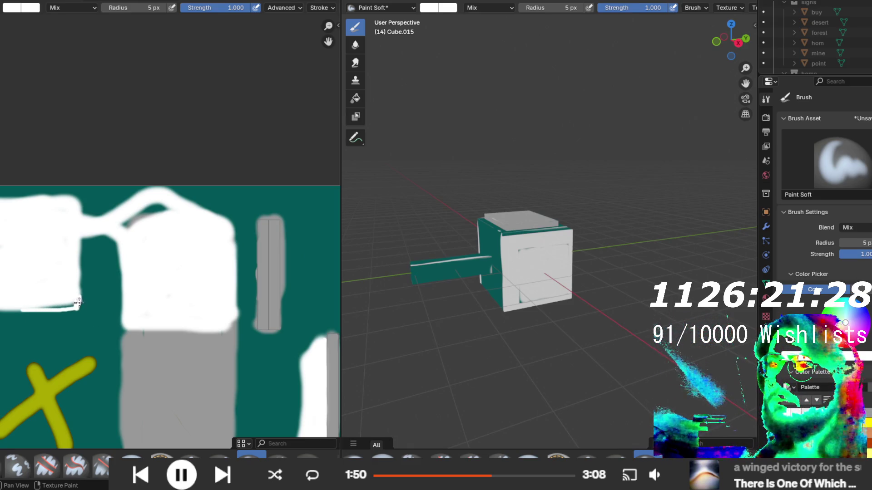
- Fill the gap on the white shape's bottom edge and whiten the stray line on the block's top
left_click_drag(79, 303, 42, 308)
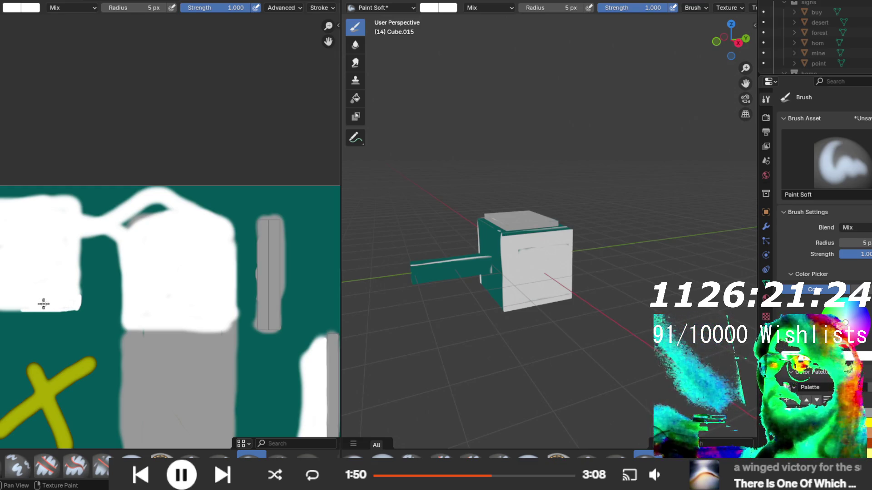
left_click_drag(372, 307, 324, 298)
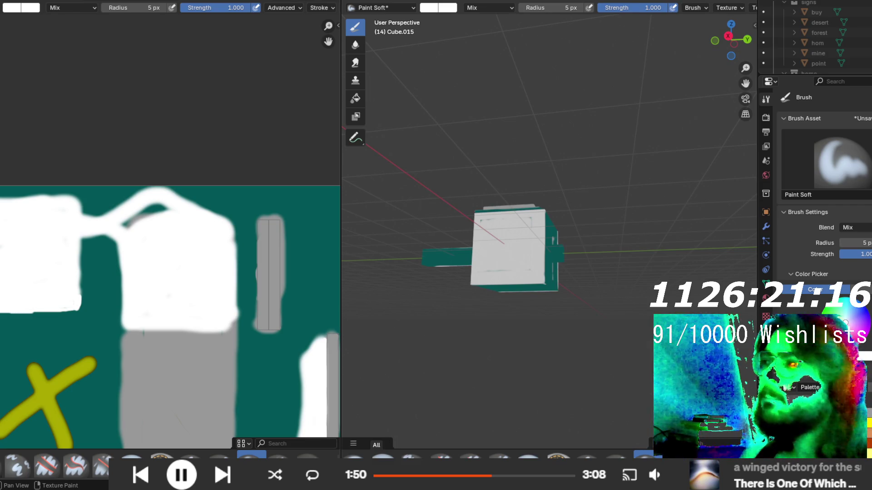
scroll(26, 288, "up", 2)
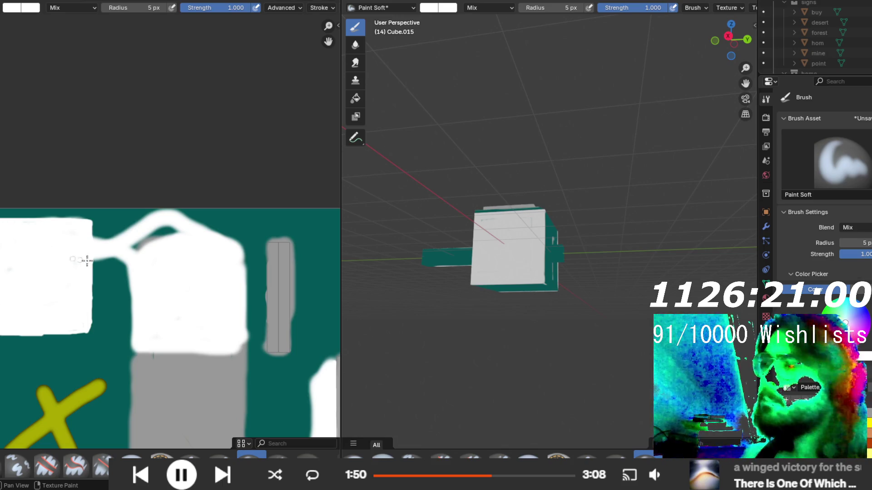
mouse_move(545, 295)
left_mouse_down()
mouse_move(604, 326)
mouse_move(594, 273)
left_mouse_up()
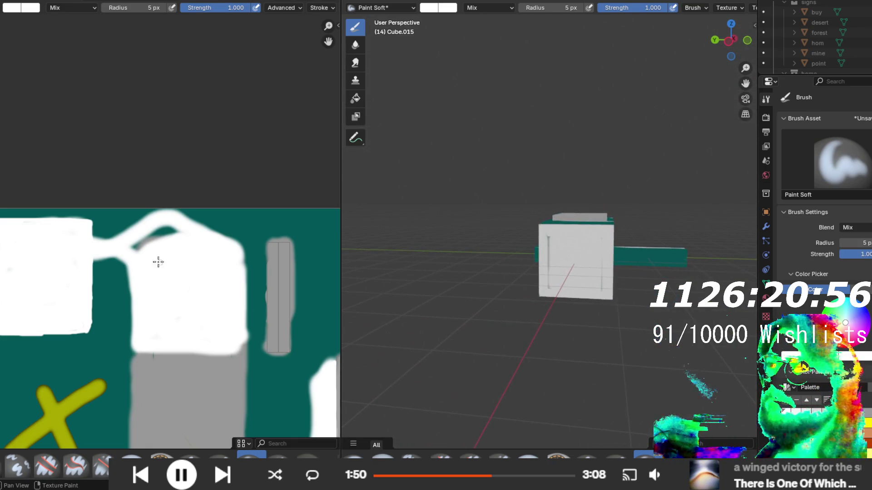
mouse_move(136, 255)
left_mouse_down()
mouse_move(161, 239)
mouse_move(138, 244)
mouse_move(209, 235)
left_mouse_up()
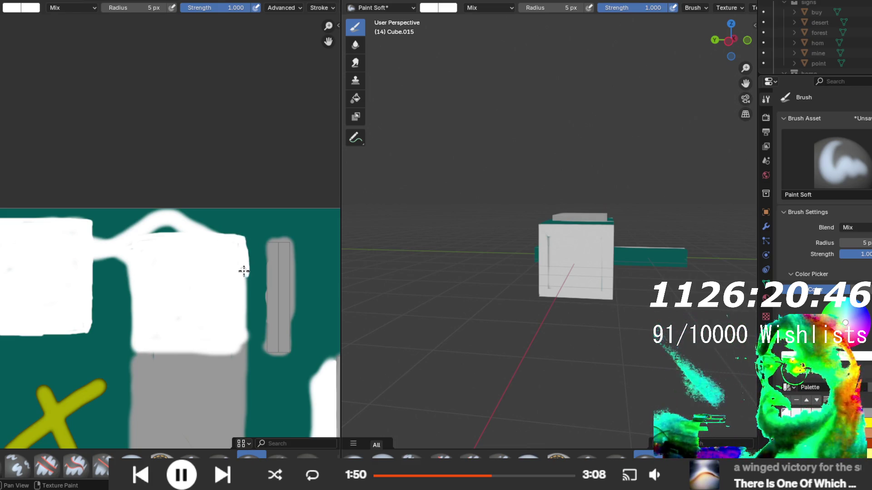
- Paint white along the square's bottom, right, left and top edges, filling the teal notches
left_click_drag(138, 353, 243, 346)
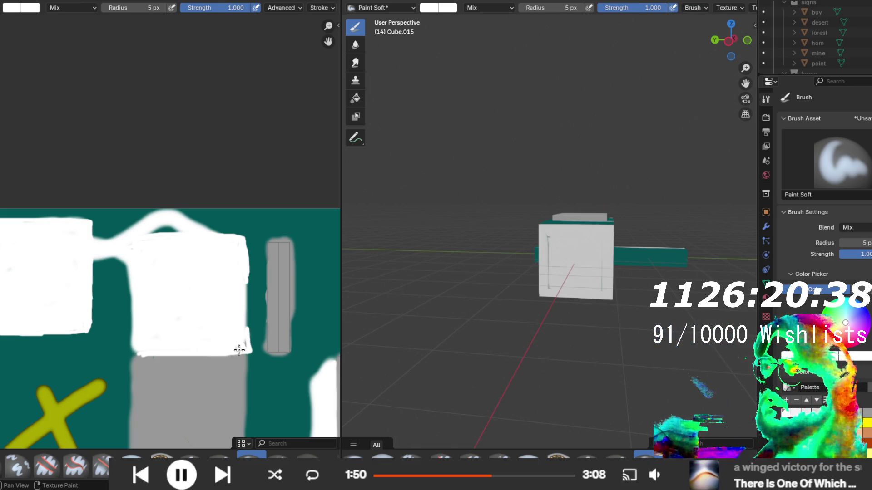
mouse_move(246, 296)
left_mouse_down()
mouse_move(246, 325)
mouse_move(245, 277)
left_mouse_up()
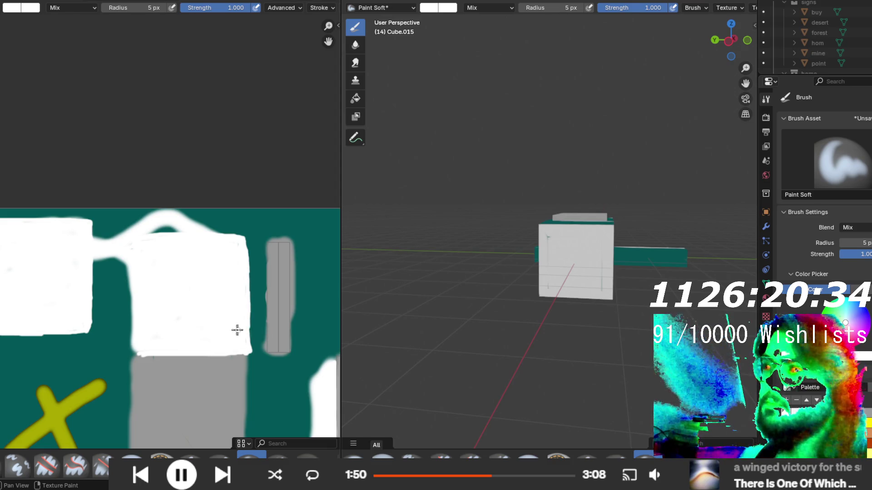
mouse_move(134, 351)
left_mouse_down()
mouse_move(129, 268)
mouse_move(129, 330)
left_mouse_up()
left_click_drag(131, 299, 138, 300)
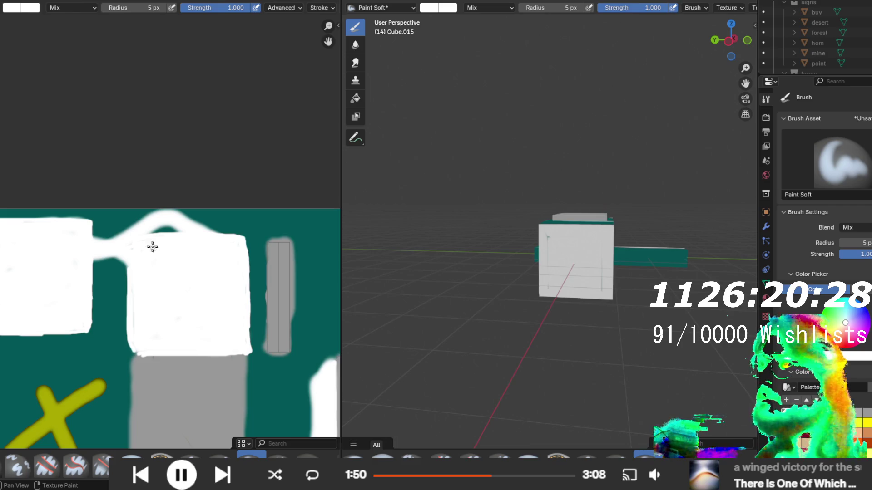
left_click_drag(145, 230, 138, 230)
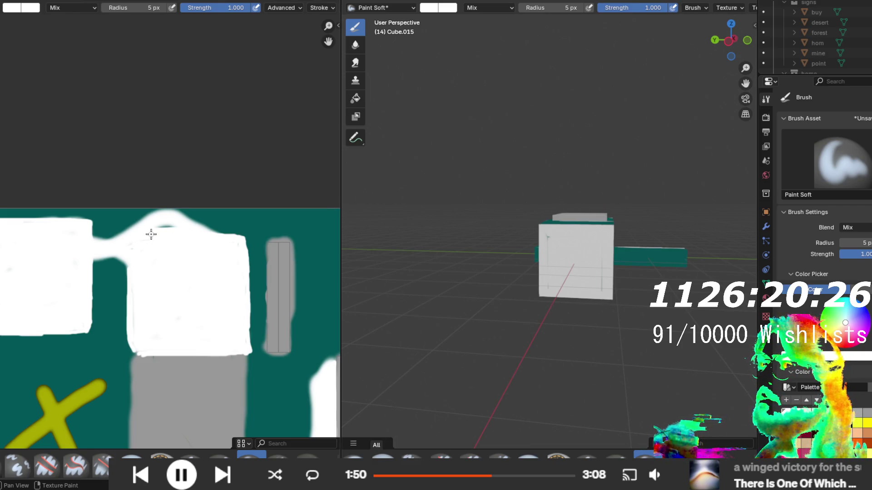
left_click_drag(201, 228, 234, 231)
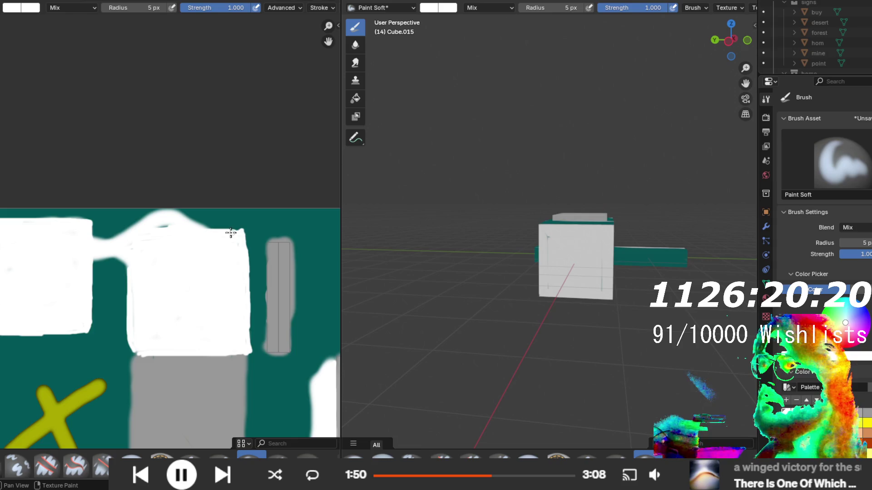
mouse_move(246, 235)
left_mouse_down()
mouse_move(252, 347)
mouse_move(250, 318)
left_mouse_up()
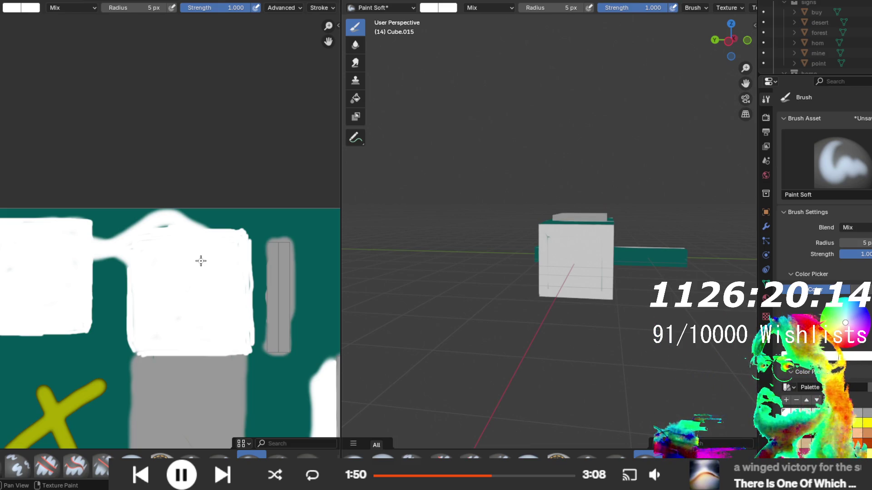
scroll(201, 265, "down", 5)
mouse_move(374, 308)
left_mouse_down()
mouse_move(538, 290)
mouse_move(507, 352)
mouse_move(517, 349)
mouse_move(601, 244)
mouse_move(581, 297)
left_mouse_up()
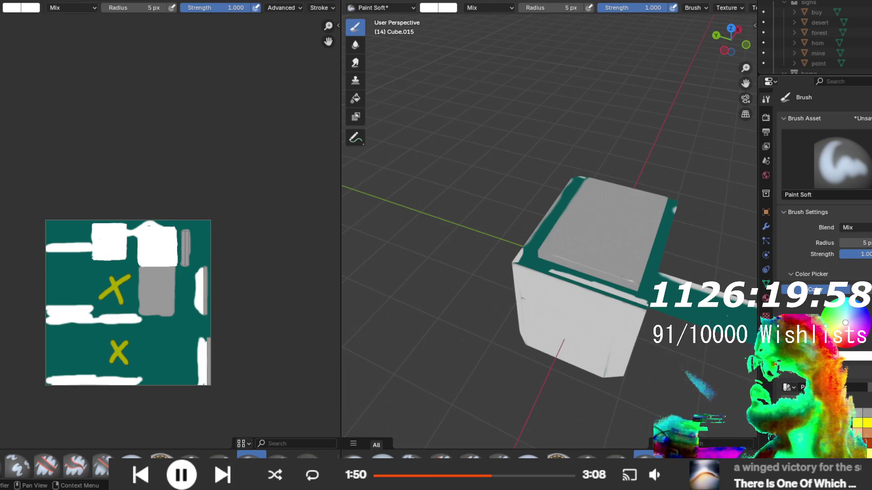
- Sample the texture's teal with the eyedropper and set the brush radius to 36 px
left_click(812, 289)
left_click(176, 352)
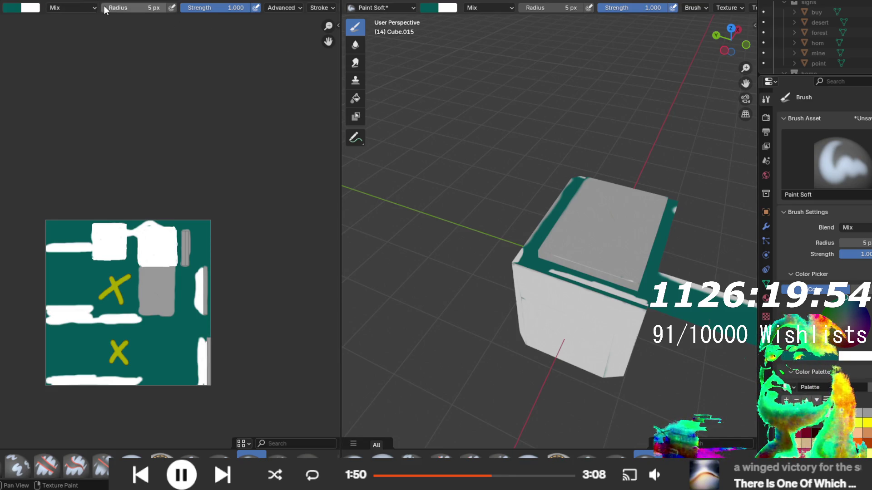
left_click_drag(563, 7, 581, 8)
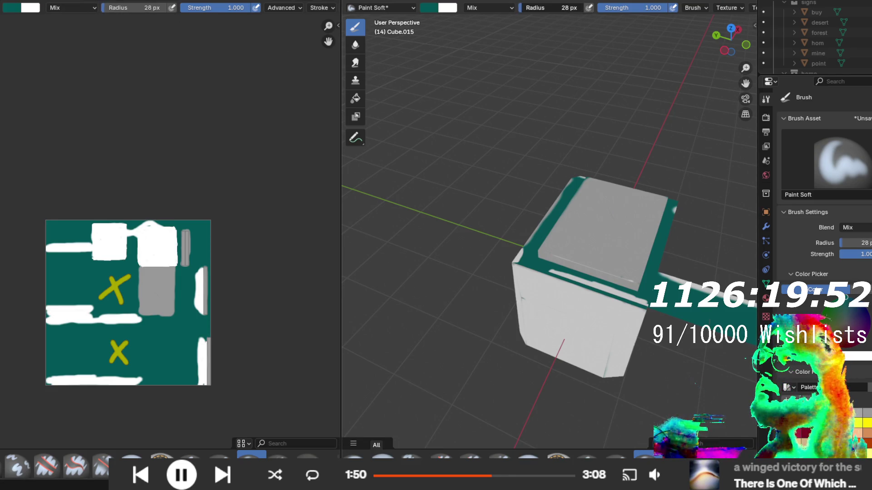
mouse_move(555, 117)
left_mouse_down()
mouse_move(380, 73)
mouse_move(475, 166)
left_mouse_up()
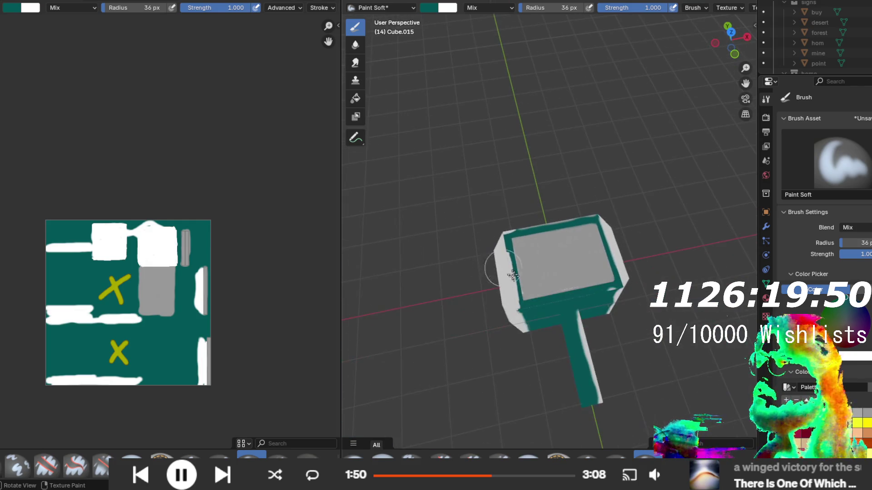
- Paint teal over the white streaks on the handle, the head's band and its edge
left_click(593, 383)
left_click_drag(594, 384, 487, 194)
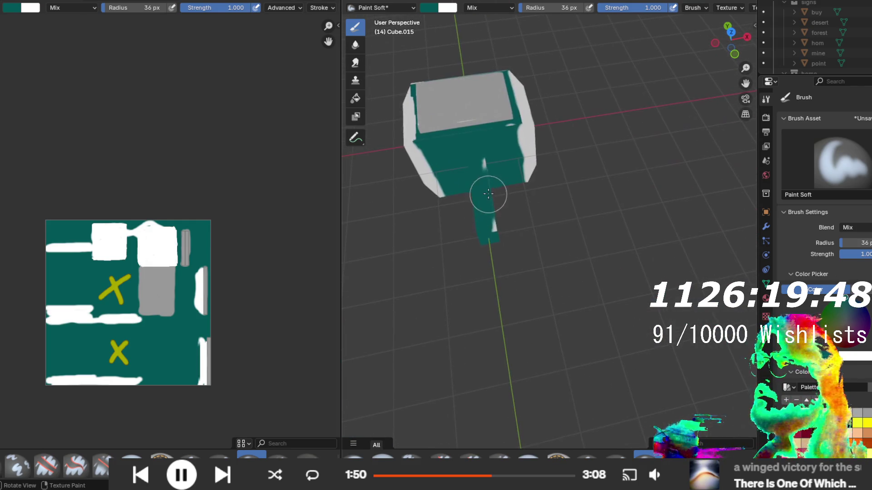
mouse_move(481, 160)
left_mouse_down()
mouse_move(409, 107)
mouse_move(588, 202)
mouse_move(571, 195)
mouse_move(698, 176)
mouse_move(553, 185)
mouse_move(536, 120)
mouse_move(603, 74)
mouse_move(508, 196)
mouse_move(448, 247)
mouse_move(423, 302)
mouse_move(414, 353)
mouse_move(541, 141)
mouse_move(562, 140)
mouse_move(473, 230)
mouse_move(413, 205)
mouse_move(576, 132)
mouse_move(510, 189)
left_mouse_up()
scroll(496, 166, "up", 2)
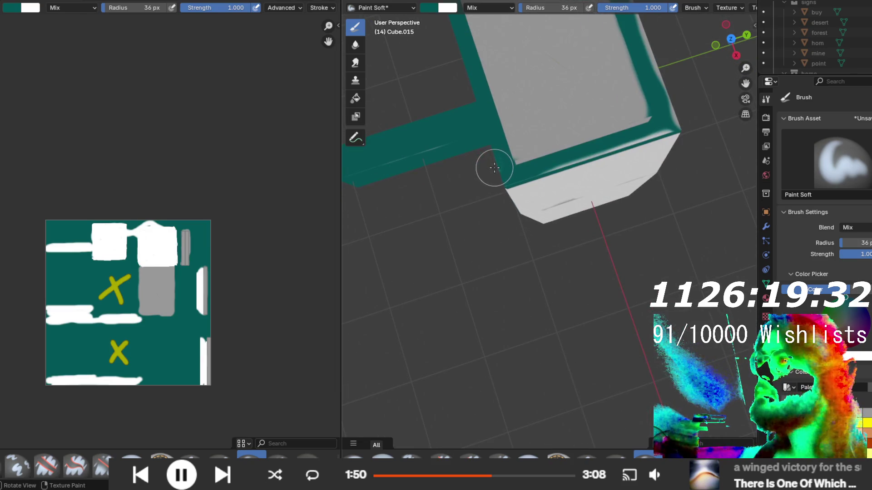
scroll(603, 158, "up", 2)
mouse_move(603, 158)
left_mouse_down()
mouse_move(554, 155)
mouse_move(473, 220)
mouse_move(498, 191)
mouse_move(493, 126)
mouse_move(726, 106)
mouse_move(432, 169)
left_mouse_up()
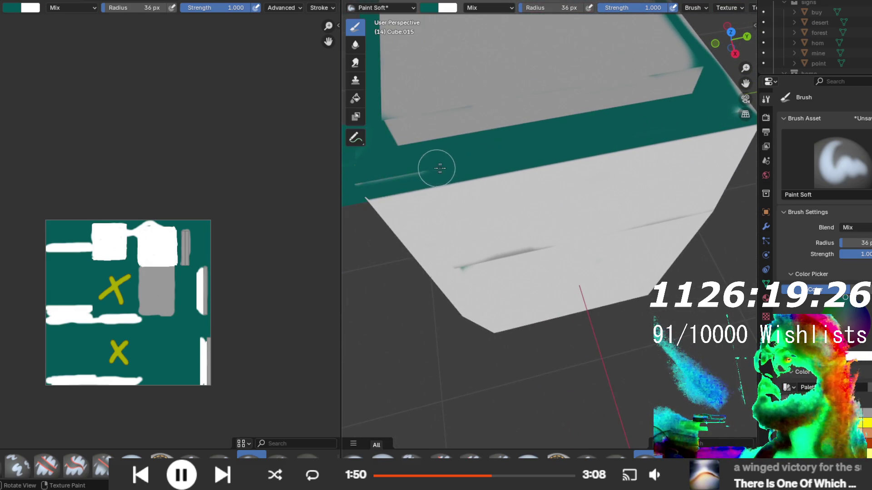
mouse_move(717, 116)
left_mouse_down()
mouse_move(649, 117)
mouse_move(603, 101)
mouse_move(576, 111)
left_mouse_up()
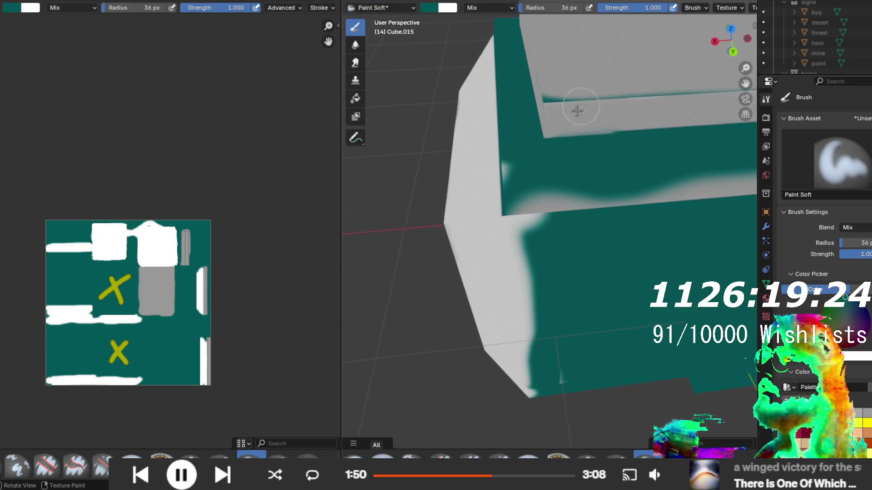
mouse_move(513, 178)
left_mouse_down()
mouse_move(516, 195)
mouse_move(554, 206)
mouse_move(546, 195)
mouse_move(564, 140)
mouse_move(581, 138)
left_mouse_up()
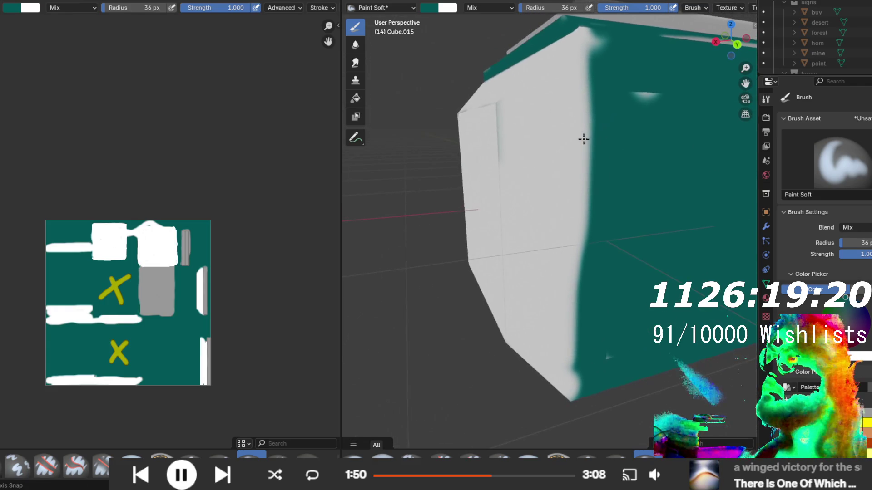
mouse_move(597, 85)
left_mouse_down()
mouse_move(607, 260)
mouse_move(590, 395)
mouse_move(600, 278)
mouse_move(590, 38)
mouse_move(595, 287)
mouse_move(651, 84)
mouse_move(675, 132)
mouse_move(615, 352)
mouse_move(604, 264)
left_mouse_up()
mouse_move(636, 263)
left_mouse_down()
mouse_move(696, 223)
mouse_move(586, 237)
mouse_move(510, 187)
left_mouse_up()
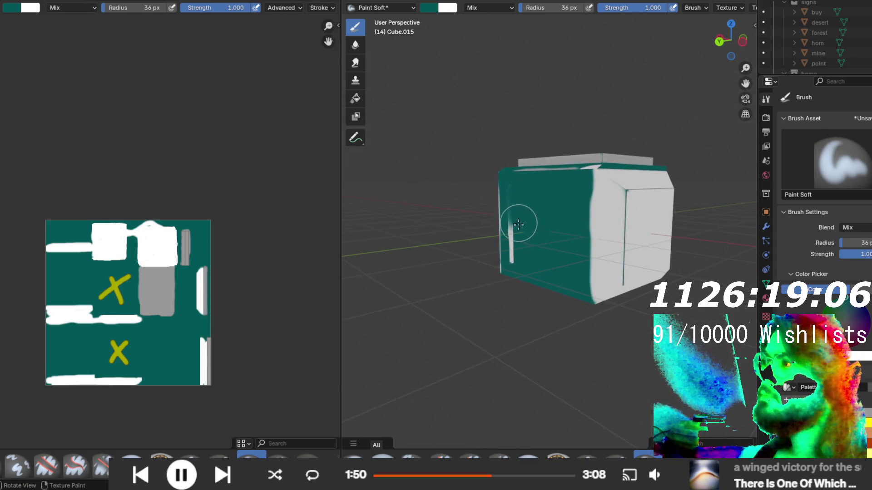
- Paint teal over the remaining white streak on the hammer head's strip
mouse_move(558, 246)
left_mouse_down()
mouse_move(664, 239)
mouse_move(624, 234)
mouse_move(545, 249)
mouse_move(533, 241)
left_mouse_up()
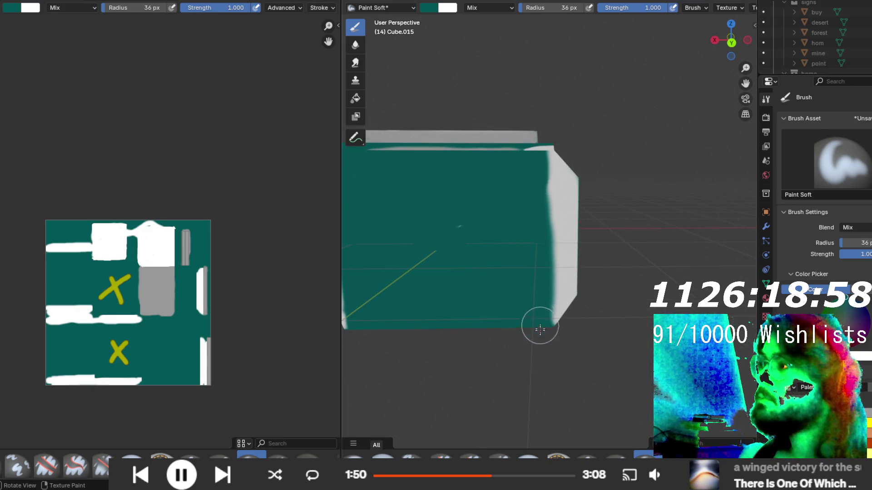
left_click_drag(578, 188, 504, 179)
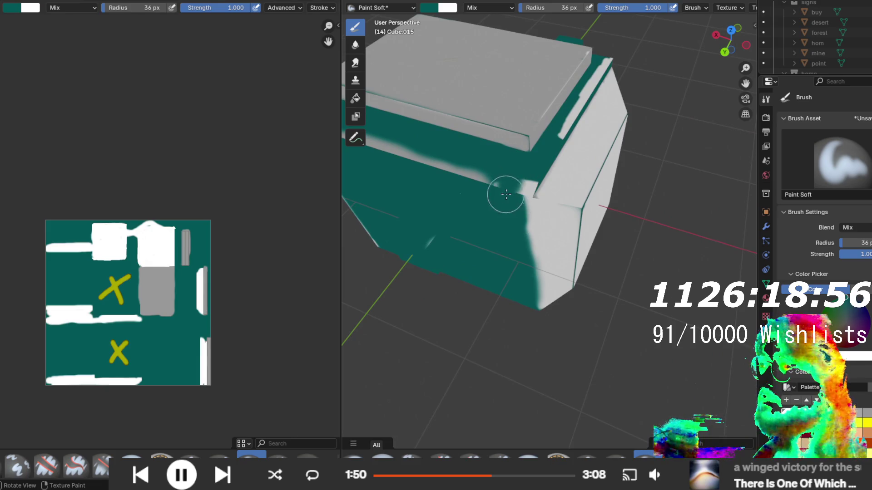
mouse_move(407, 146)
left_mouse_down()
mouse_move(495, 195)
mouse_move(504, 241)
mouse_move(535, 284)
mouse_move(696, 312)
left_mouse_up()
scroll(507, 255, "up", 3)
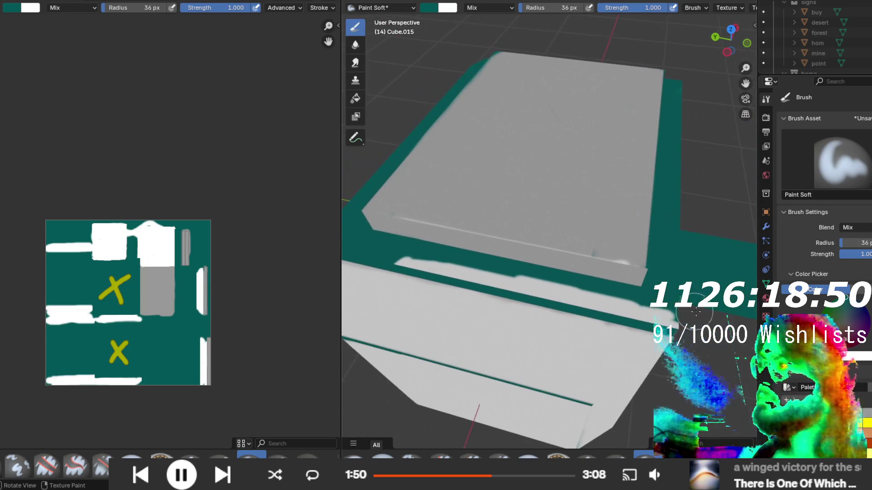
mouse_move(628, 310)
left_mouse_down()
mouse_move(452, 278)
mouse_move(397, 254)
left_mouse_up()
- Try teal strokes along the white/teal edge, undoing the ones that spill too far
mouse_move(615, 326)
left_mouse_down()
mouse_move(539, 235)
mouse_move(569, 256)
left_mouse_up()
mouse_move(466, 109)
left_mouse_down()
mouse_move(476, 378)
mouse_move(446, 331)
mouse_move(440, 220)
mouse_move(454, 97)
left_mouse_up()
mouse_move(462, 366)
left_mouse_down()
mouse_move(510, 316)
mouse_move(537, 345)
left_mouse_up()
key("ctrl+z")
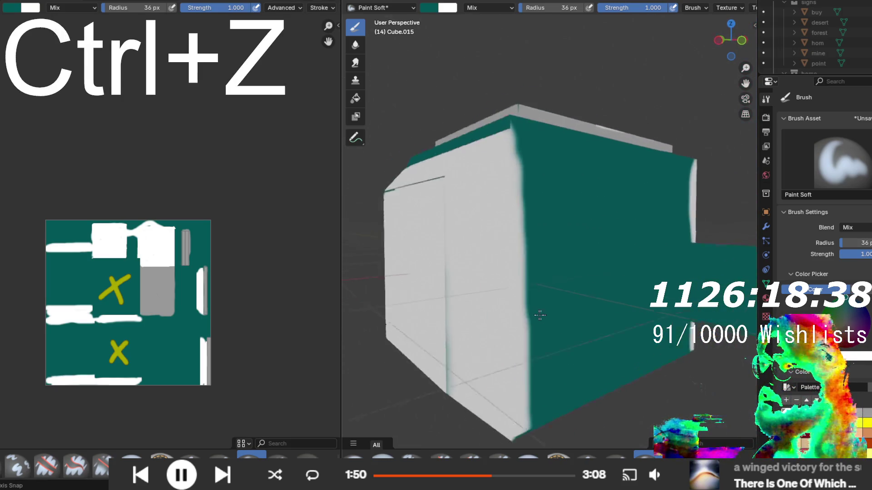
left_click_drag(540, 315, 550, 319)
mouse_move(537, 147)
left_mouse_down()
mouse_move(544, 369)
mouse_move(533, 431)
left_mouse_up()
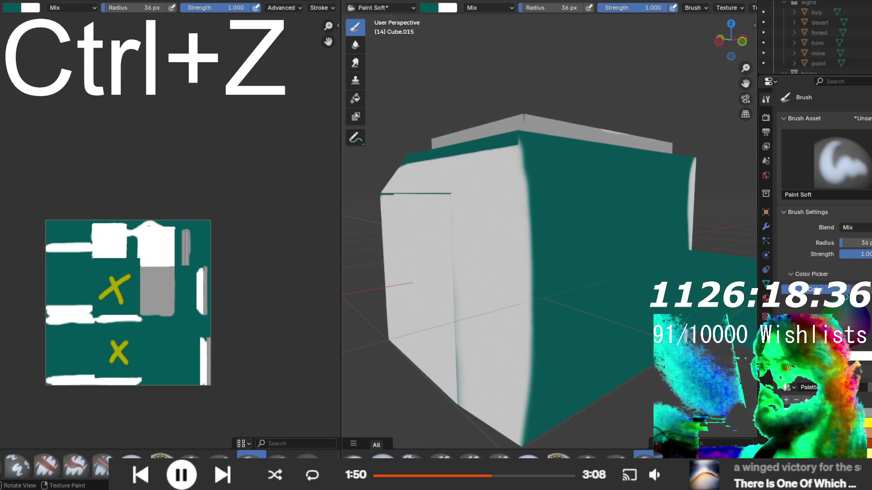
mouse_move(535, 199)
left_mouse_down()
mouse_move(540, 292)
mouse_move(528, 390)
left_mouse_up()
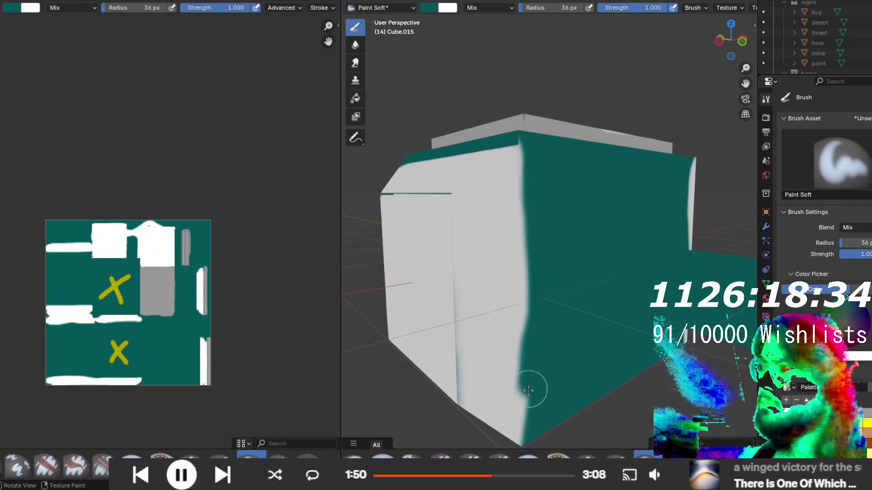
key("ctrl+z")
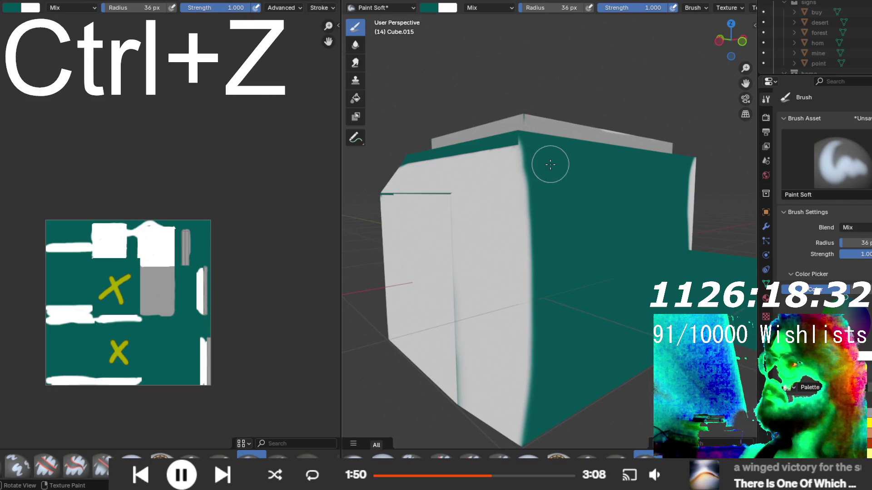